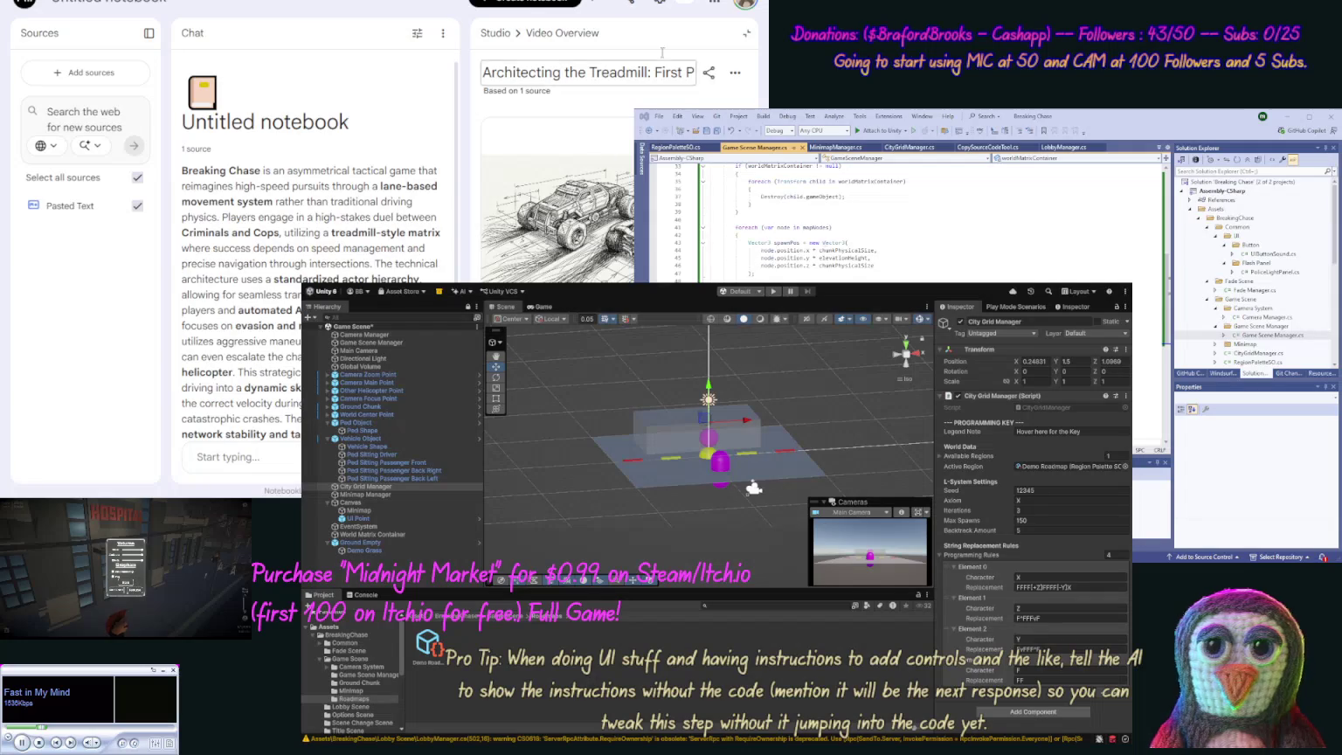
Step: Close NotebookLM's Video Overview and switch to the Gemini Breaking Chase chat tab
click(746, 34)
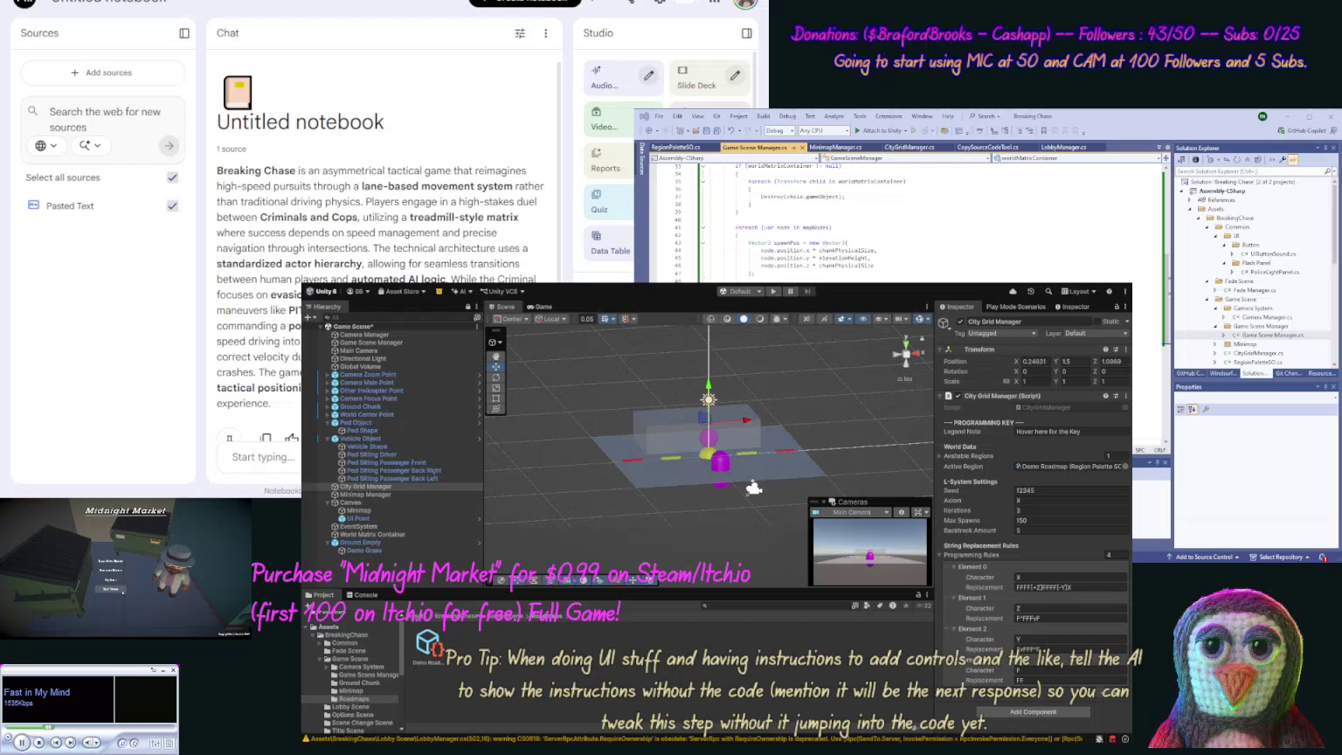
scroll(664, 157, down, 3)
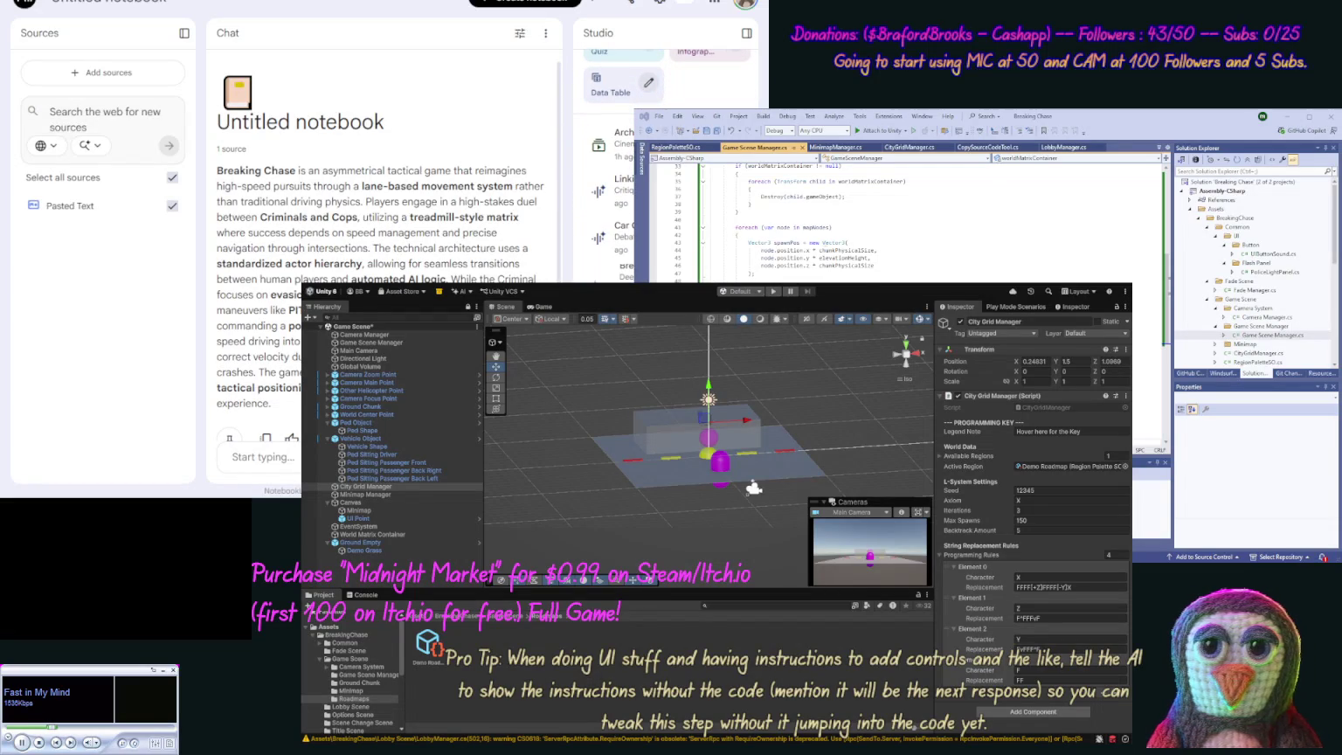
key(ctrl+Tab)
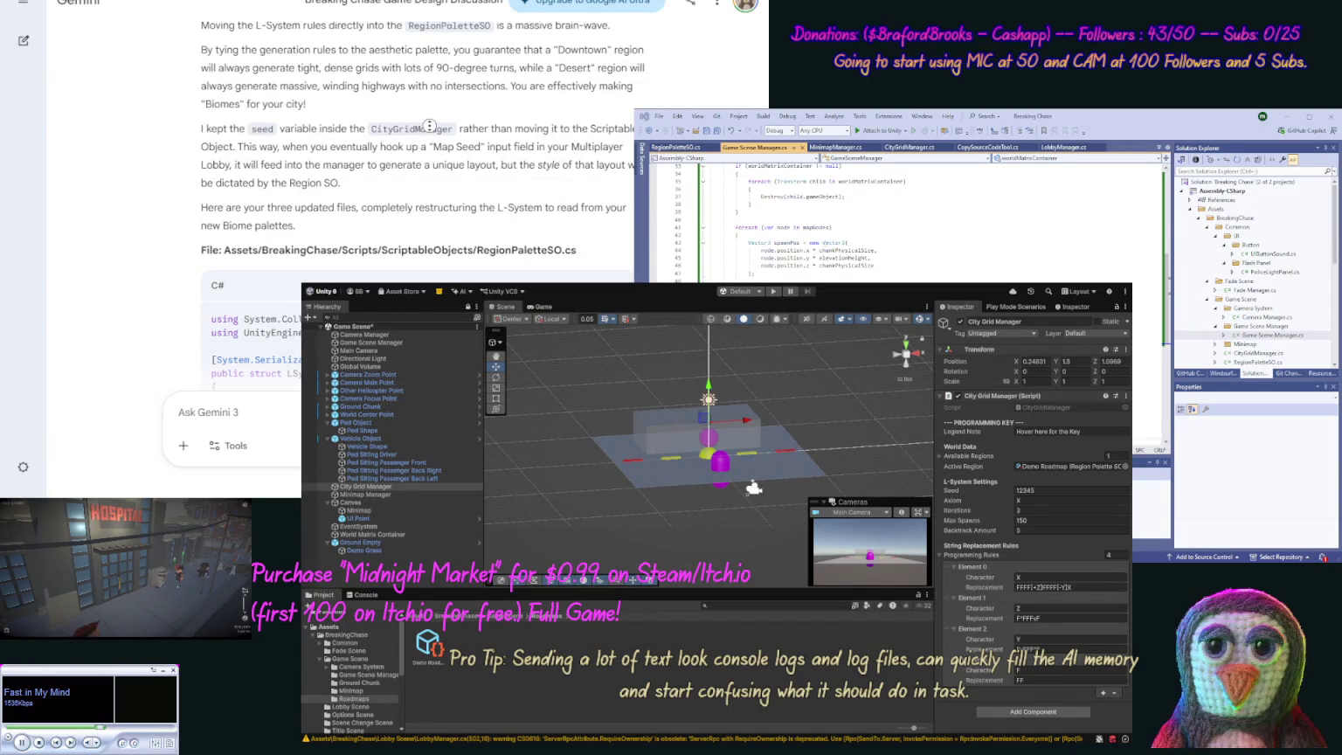
Step: Replace all of RegionPaletteSO.cs with Gemini's updated L-System code
scroll(429, 126, down, 3)
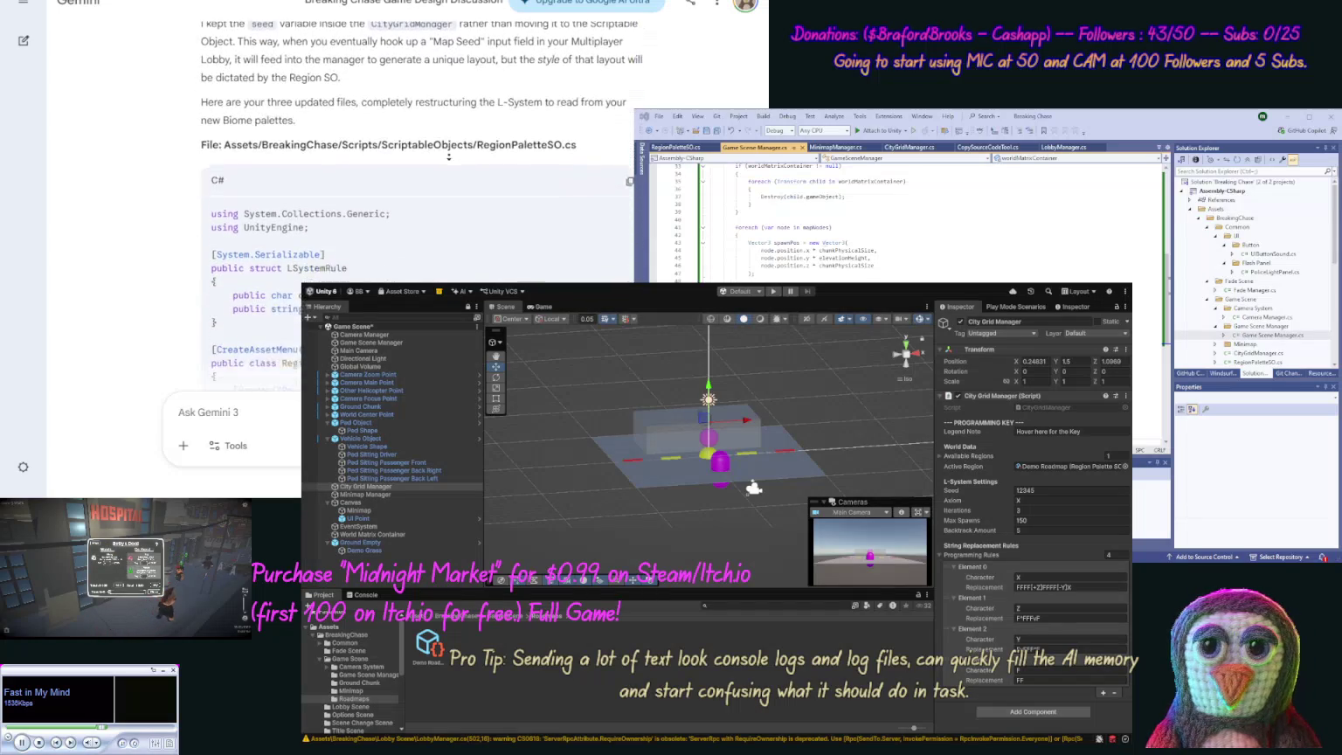
scroll(448, 156, down, 1)
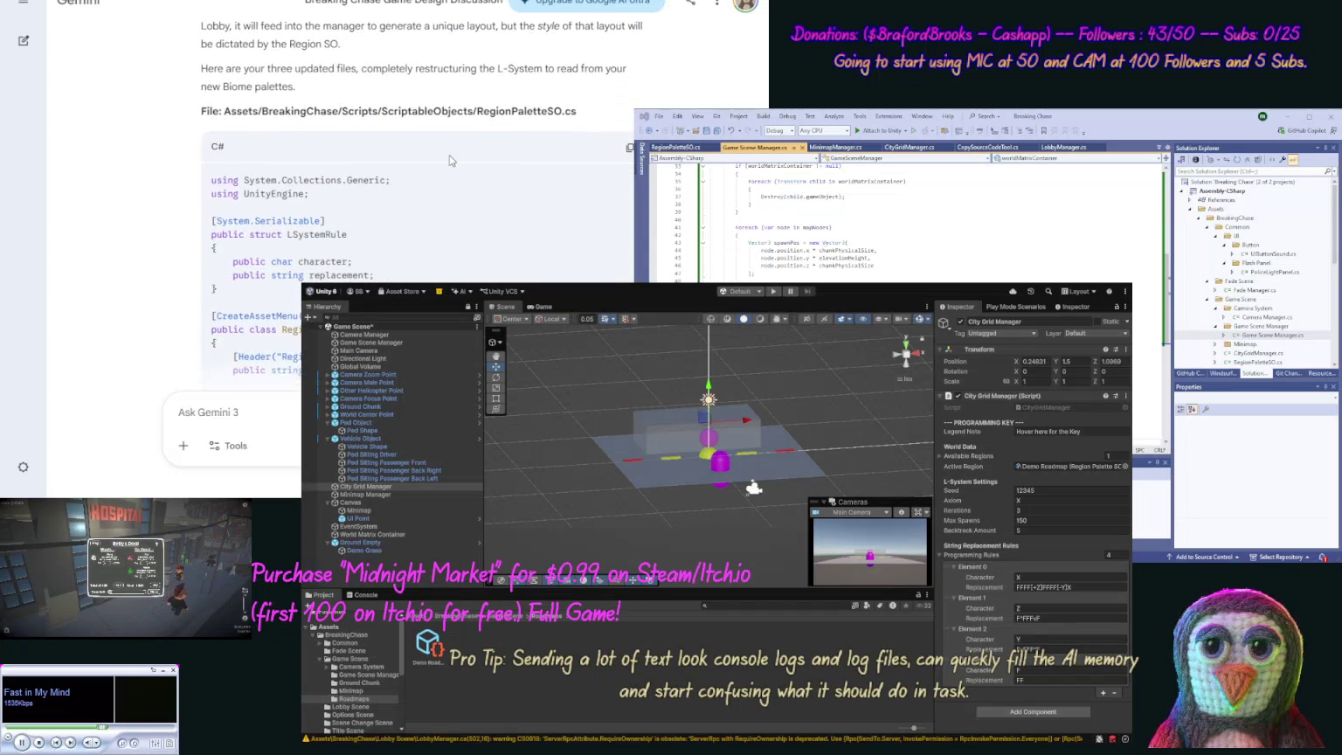
click(629, 145)
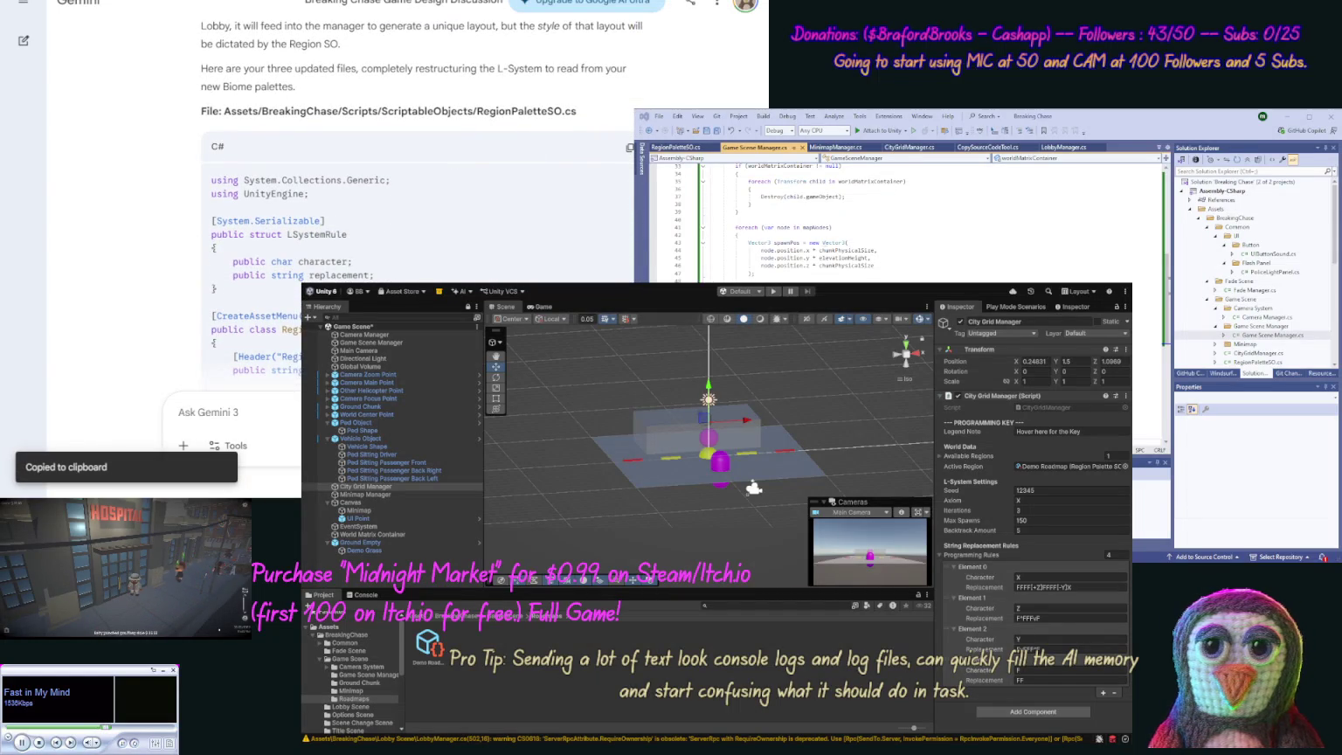
click(950, 223)
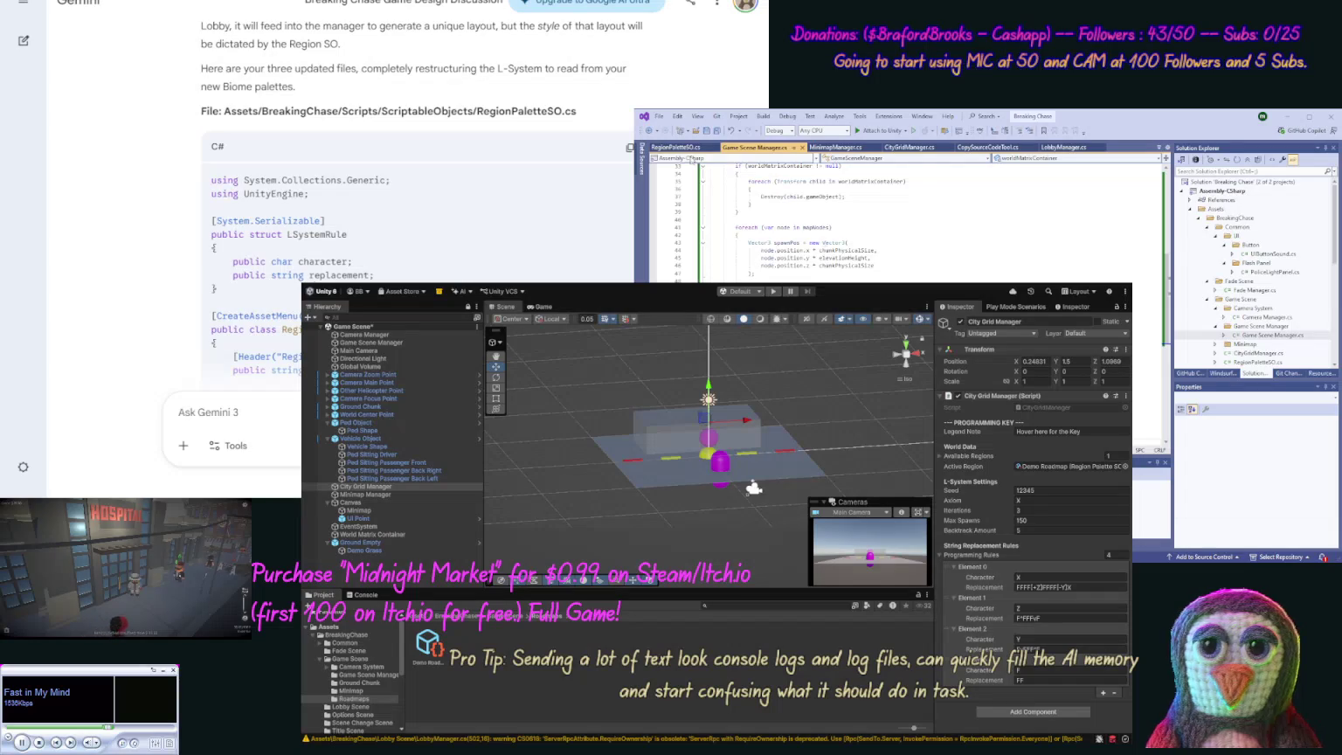
click(678, 147)
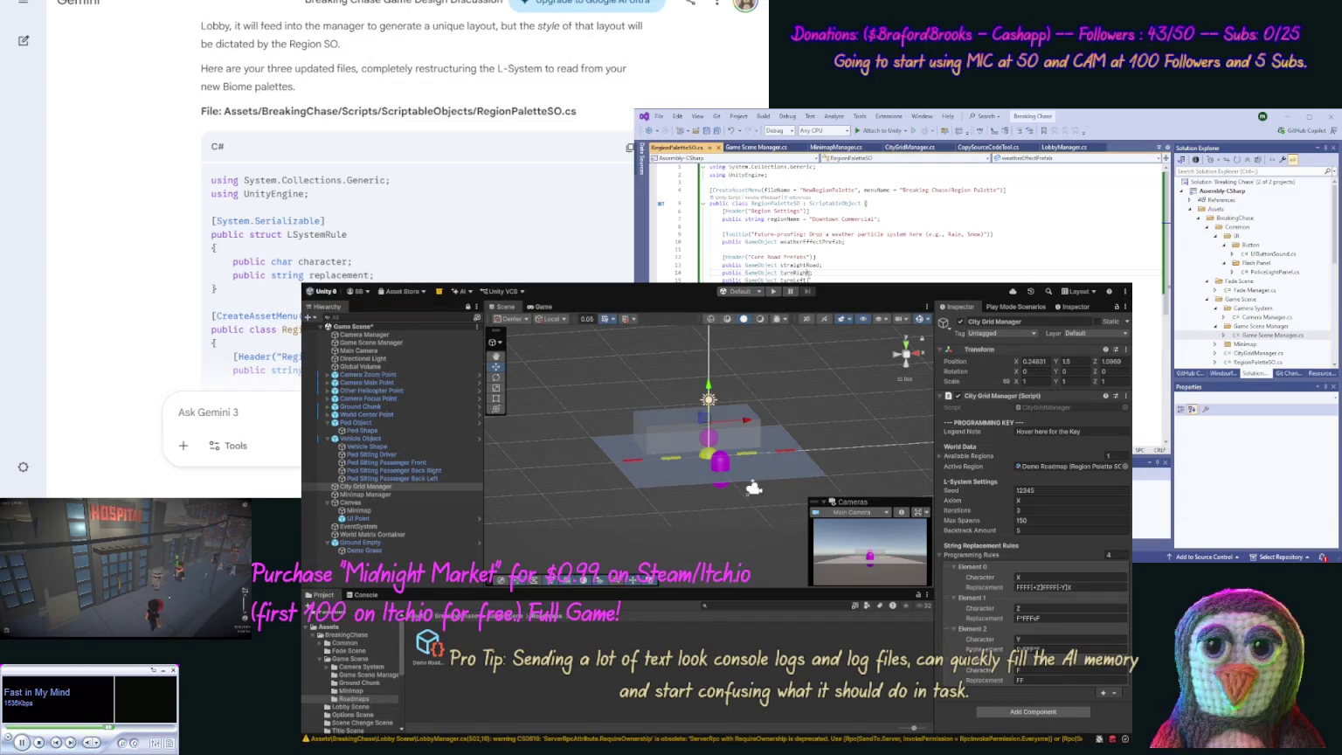
key(ctrl+a)
key(ctrl+v)
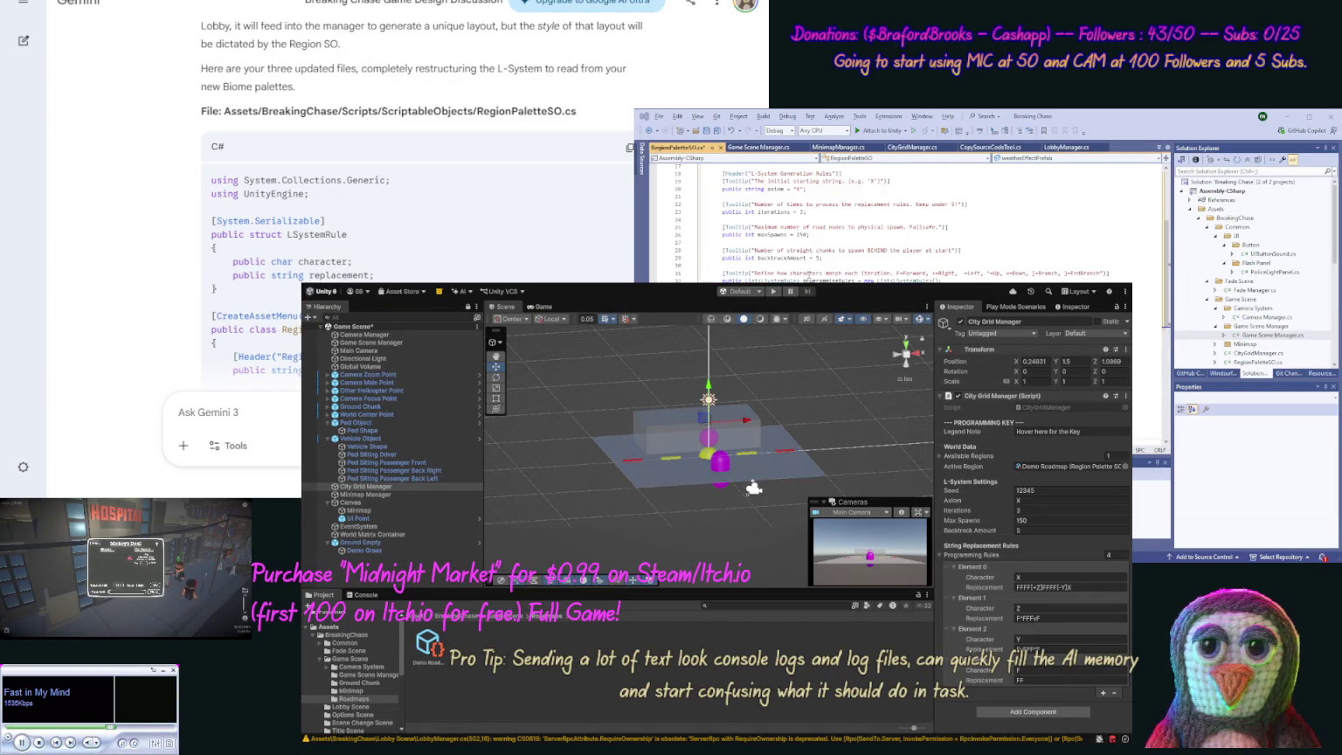
Step: Copy Gemini's CityGridManager and GameSceneManager code, opening both files in Visual Studio
scroll(159, 263, down, 10)
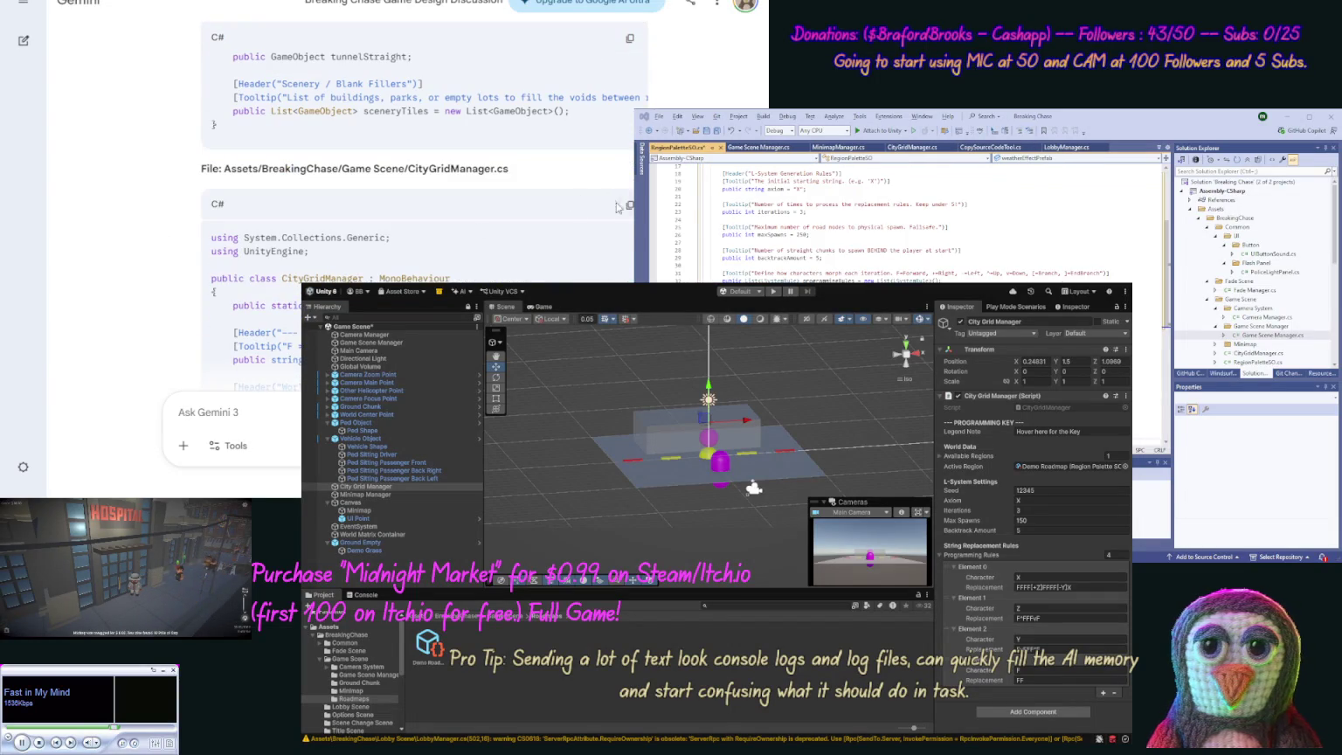
click(629, 205)
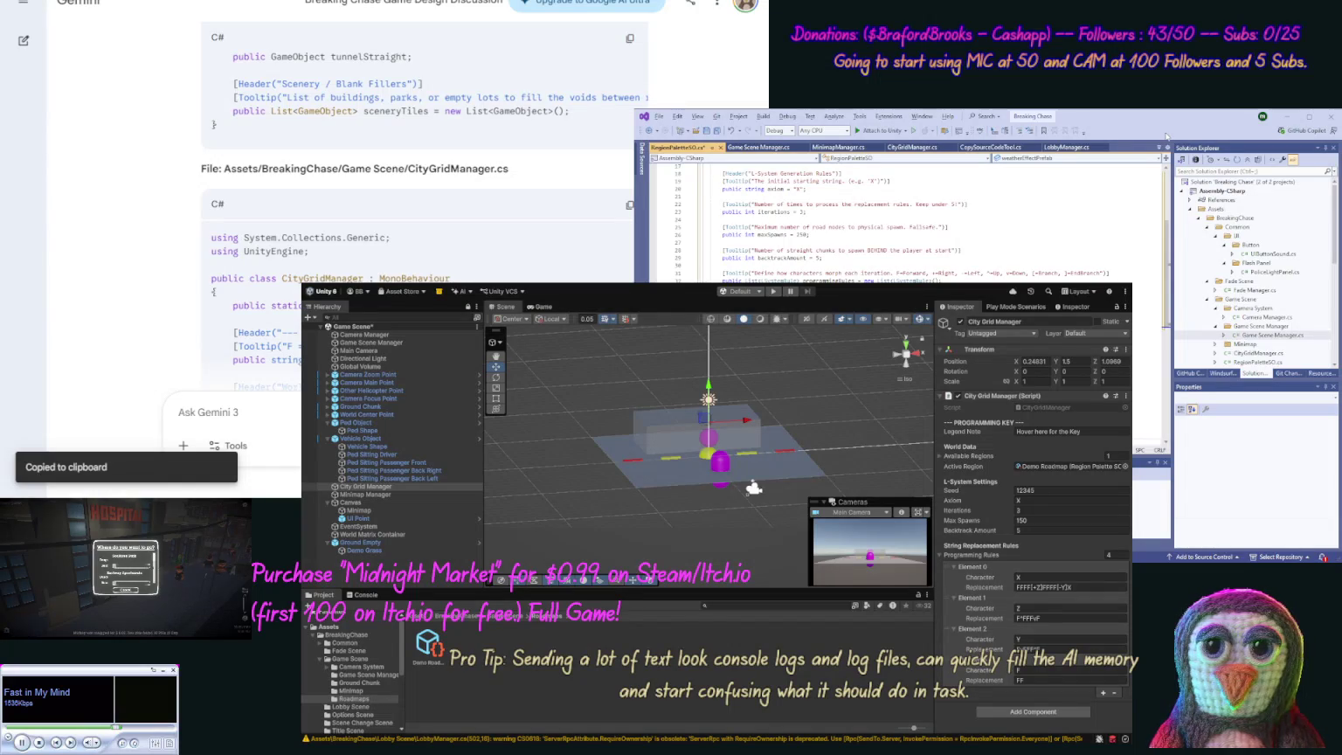
double_click(1258, 353)
scroll(909, 219, up, 5)
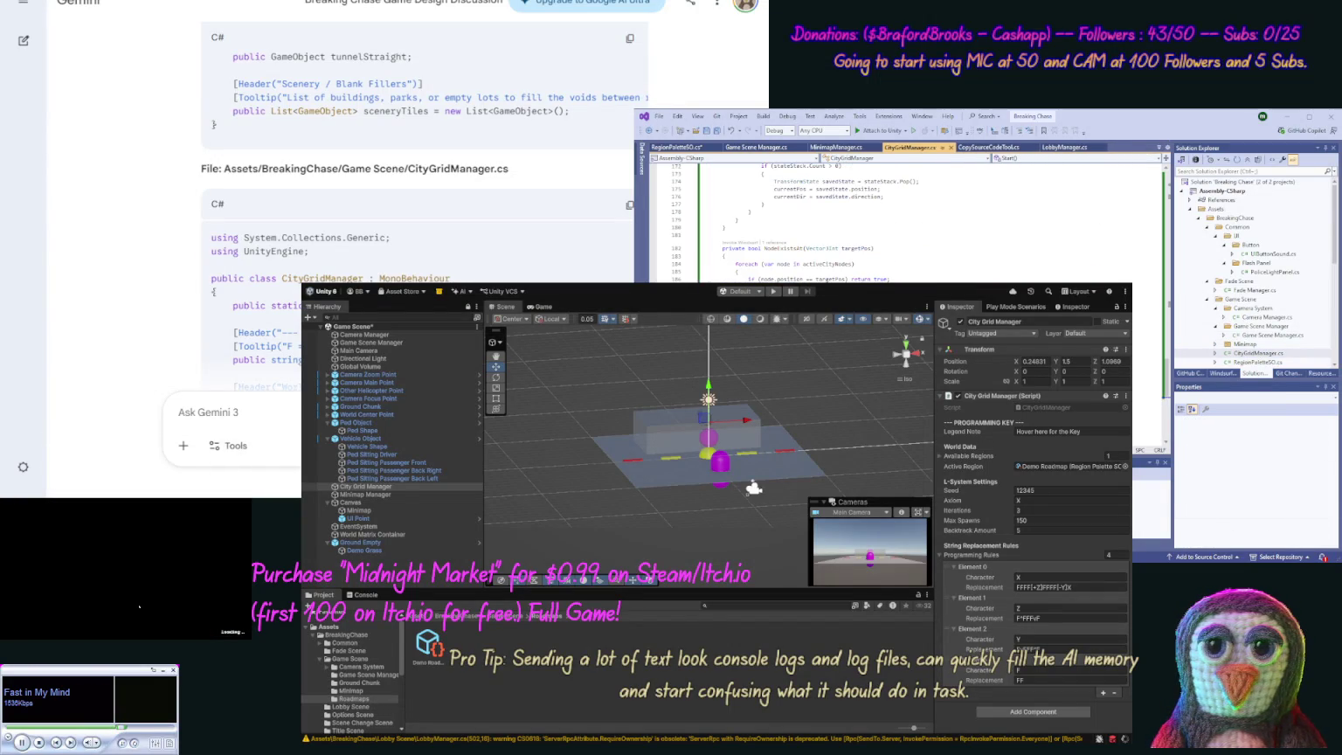
scroll(166, 192, down, 15)
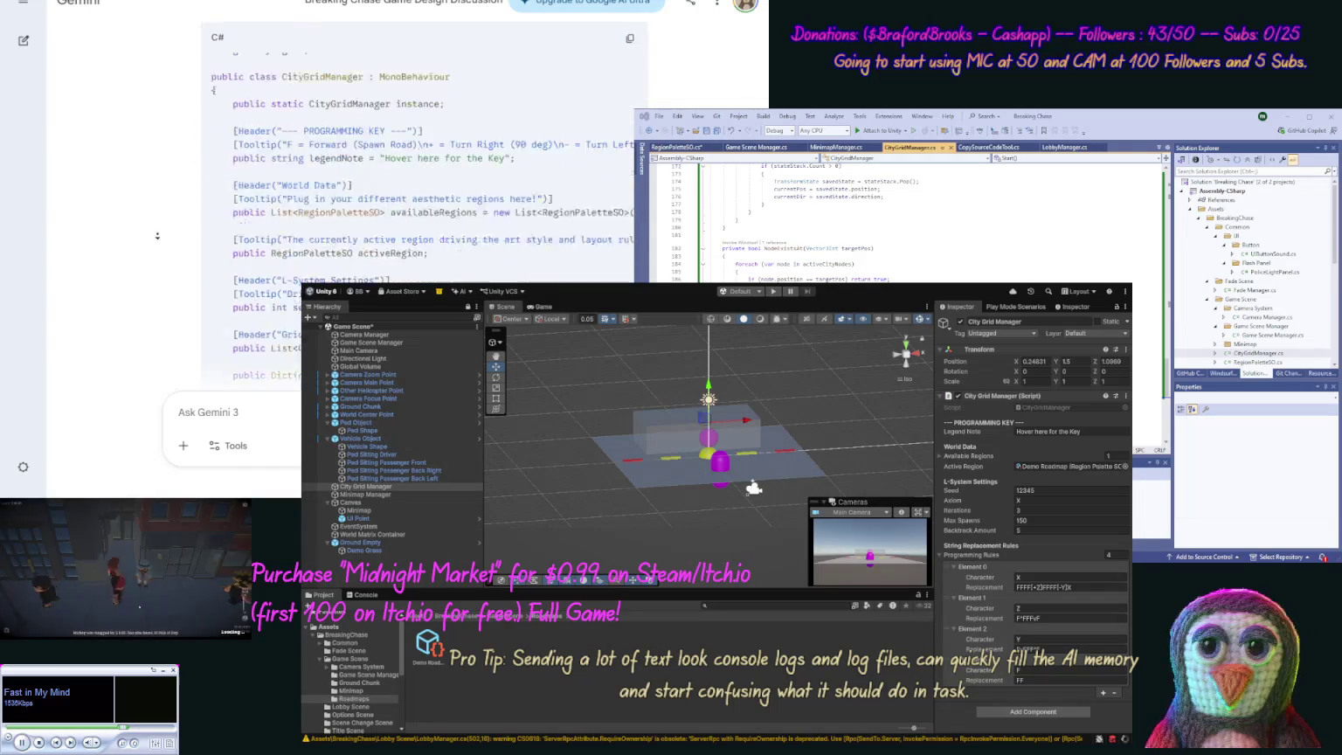
scroll(155, 236, down, 15)
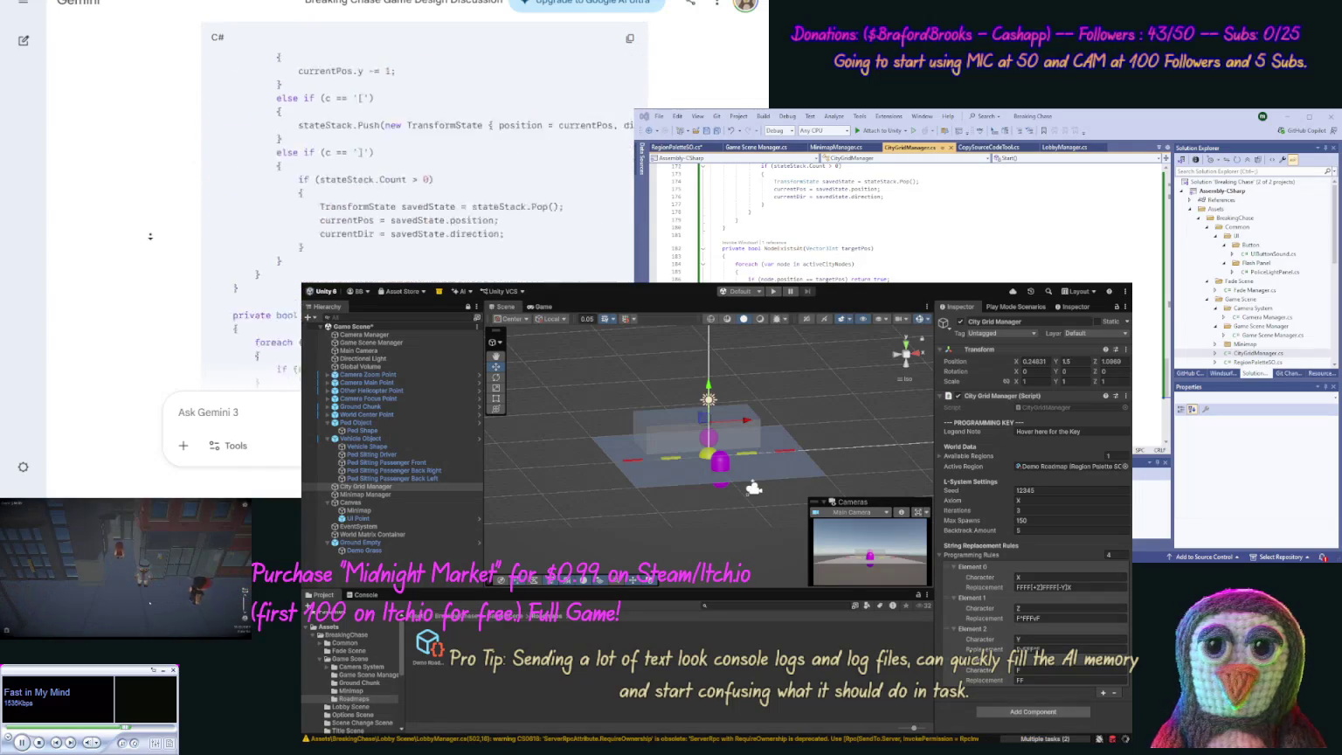
scroll(151, 227, up, 5)
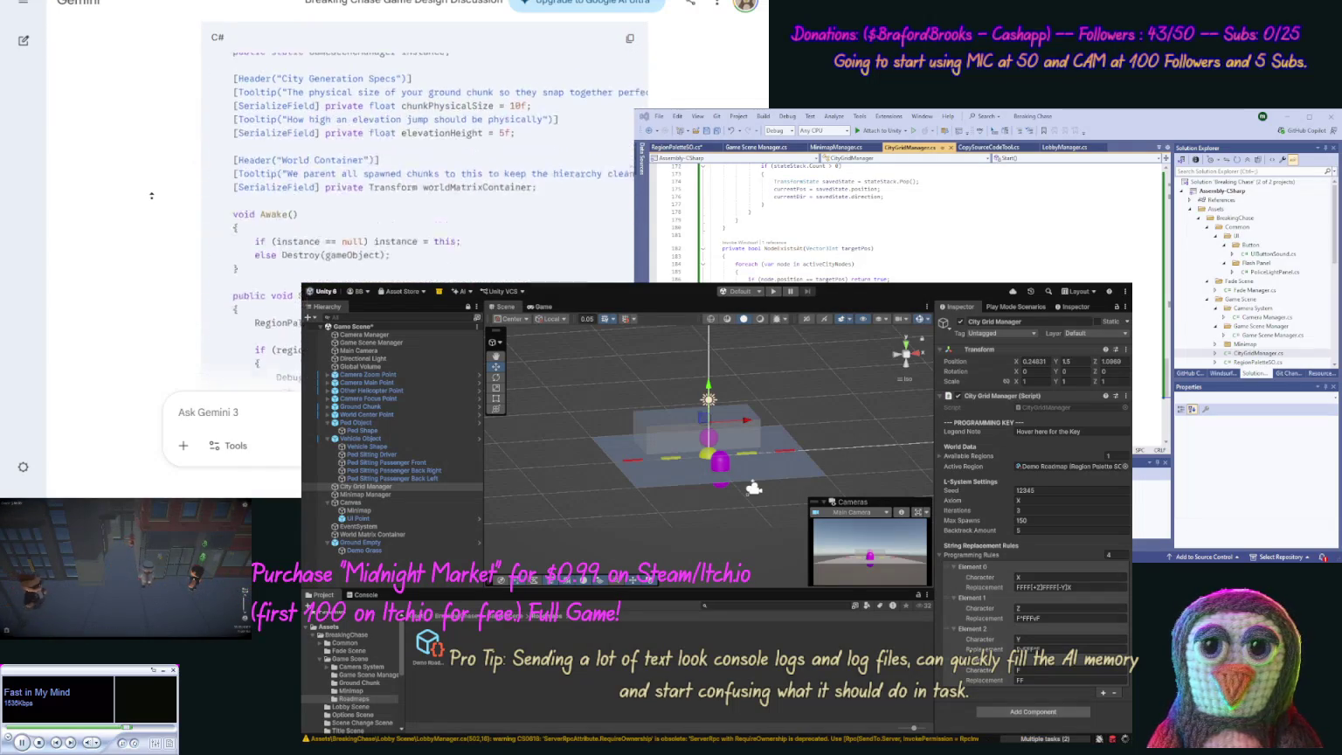
click(630, 133)
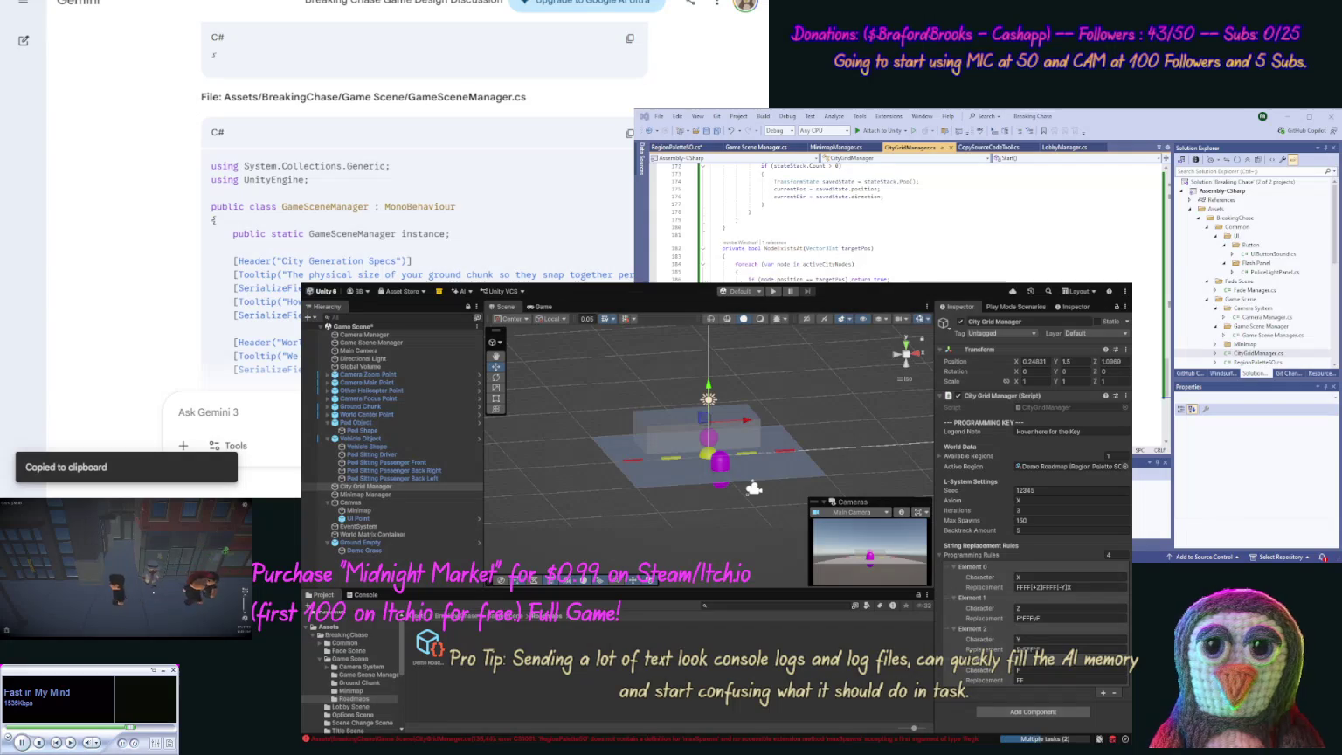
double_click(1272, 334)
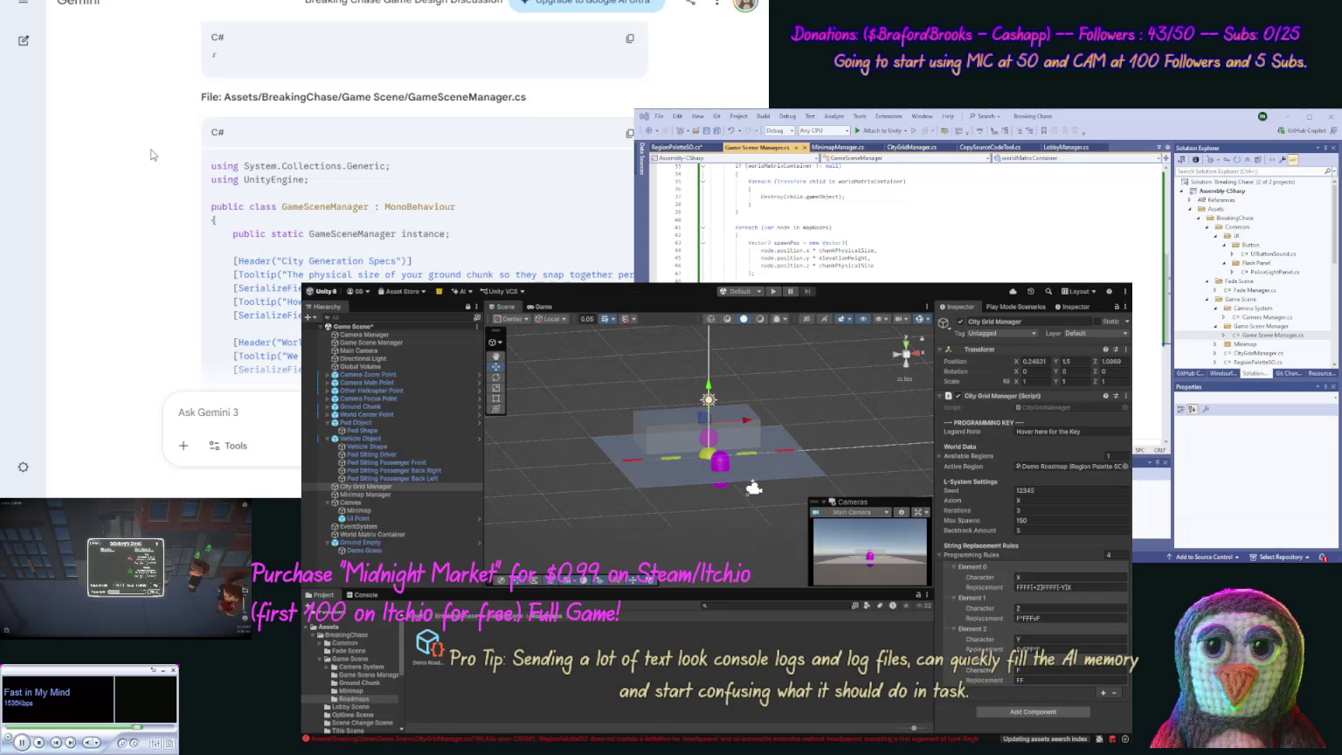
Step: Send Gemini 'give me these va' plus the quoted Downtown palette setup paragraph
scroll(153, 175, down, 10)
scroll(158, 233, down, 10)
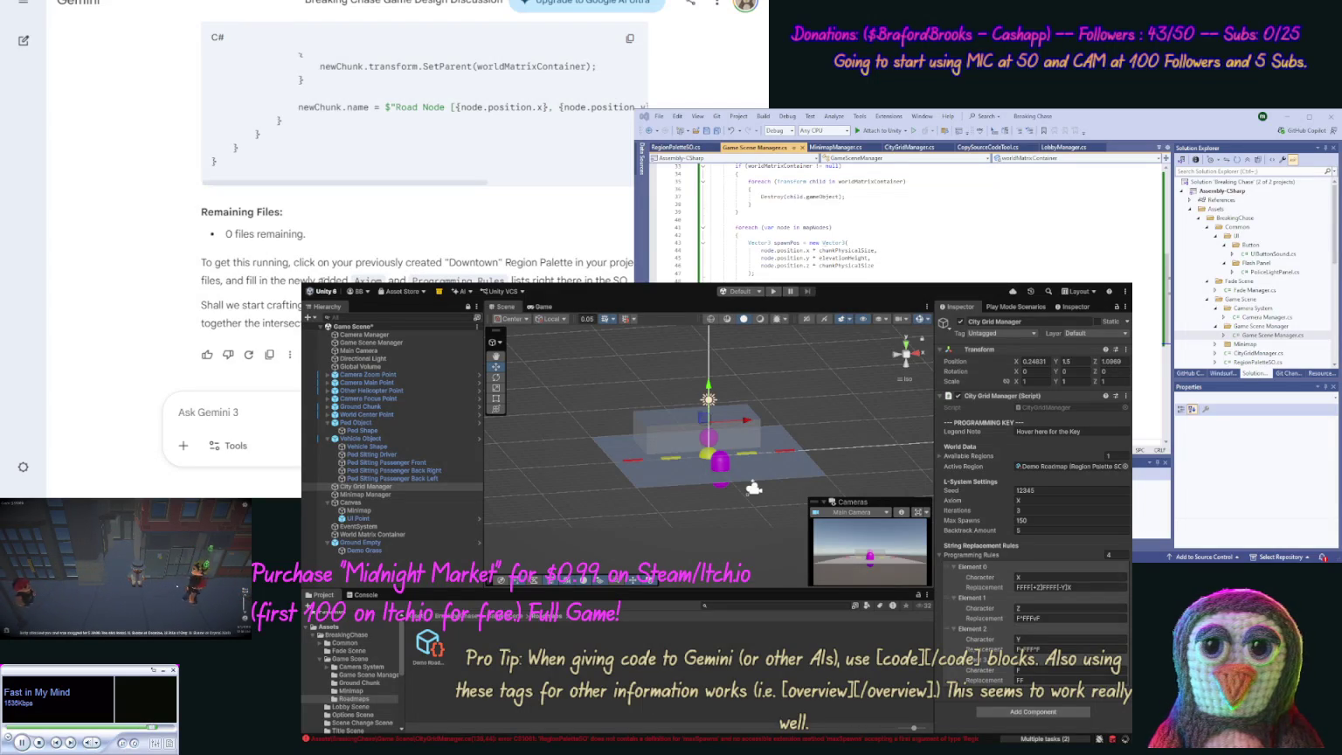
drag(631, 278, 203, 276)
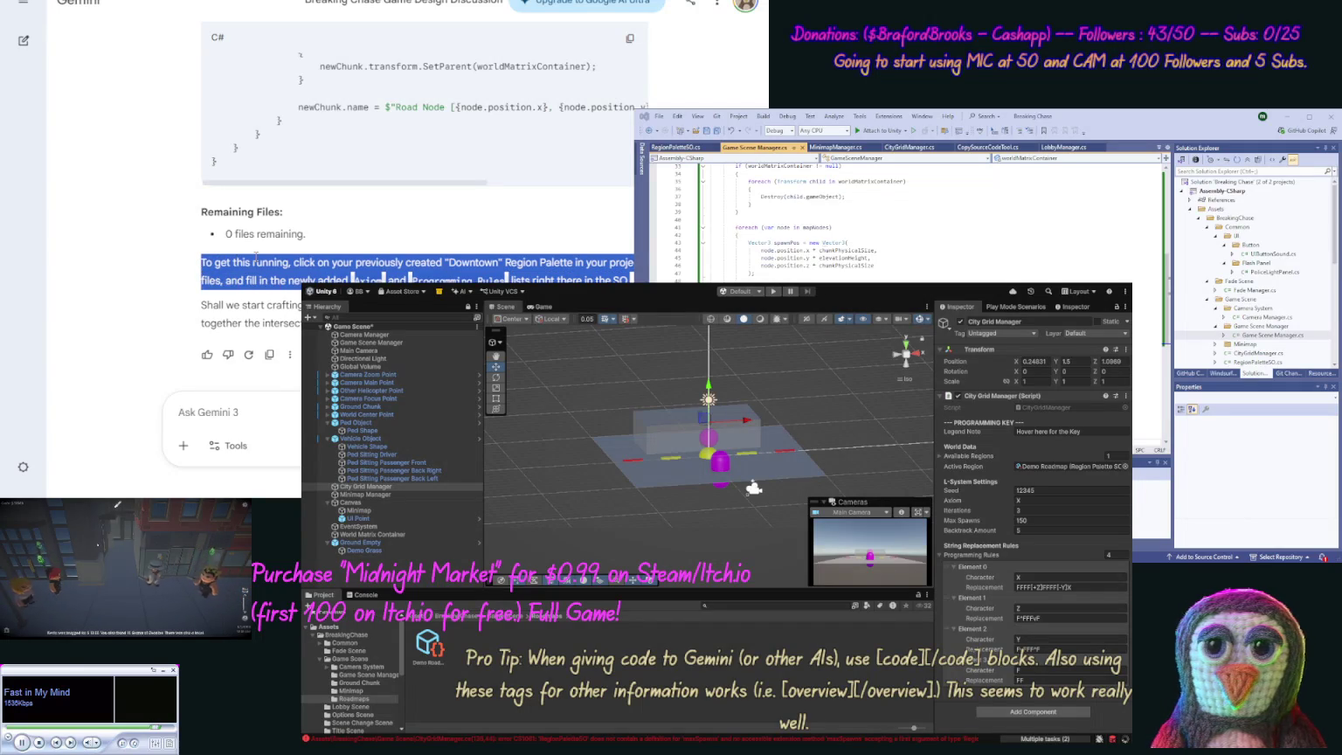
click(210, 411)
text(gi)
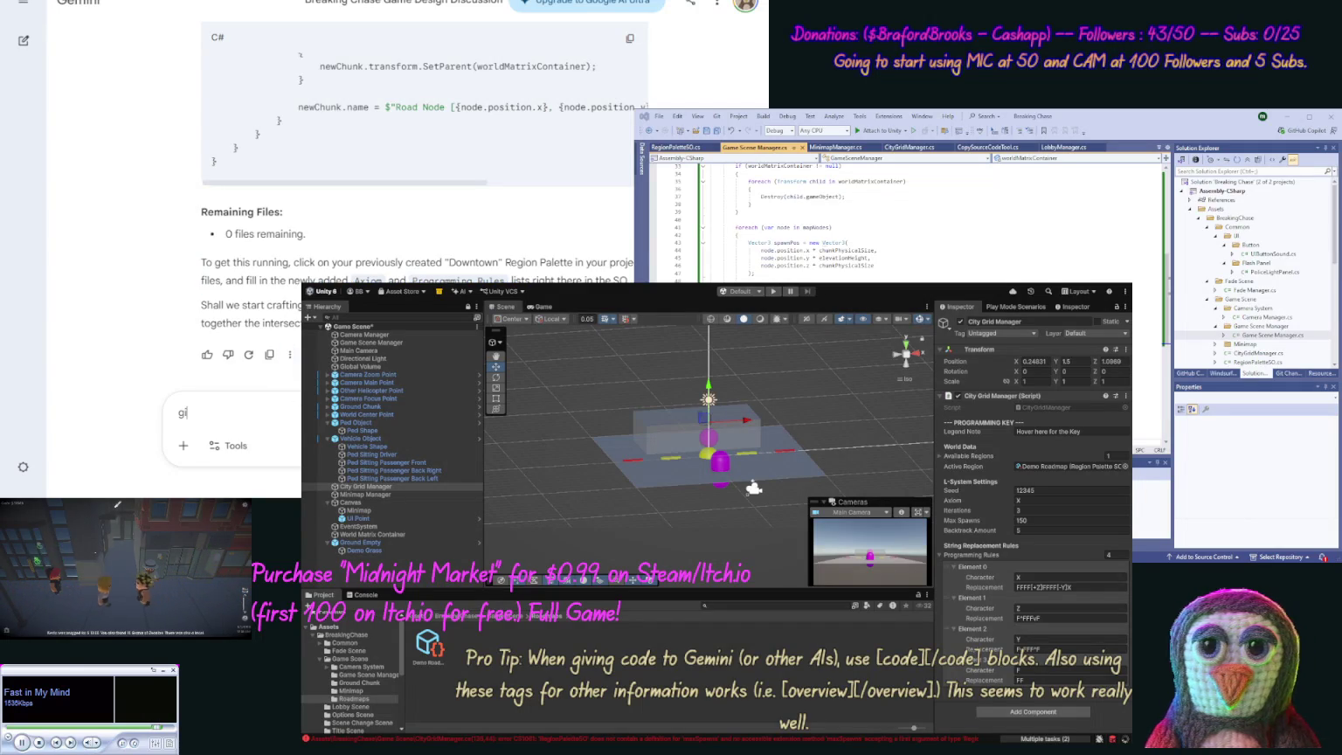
text(ve me the)
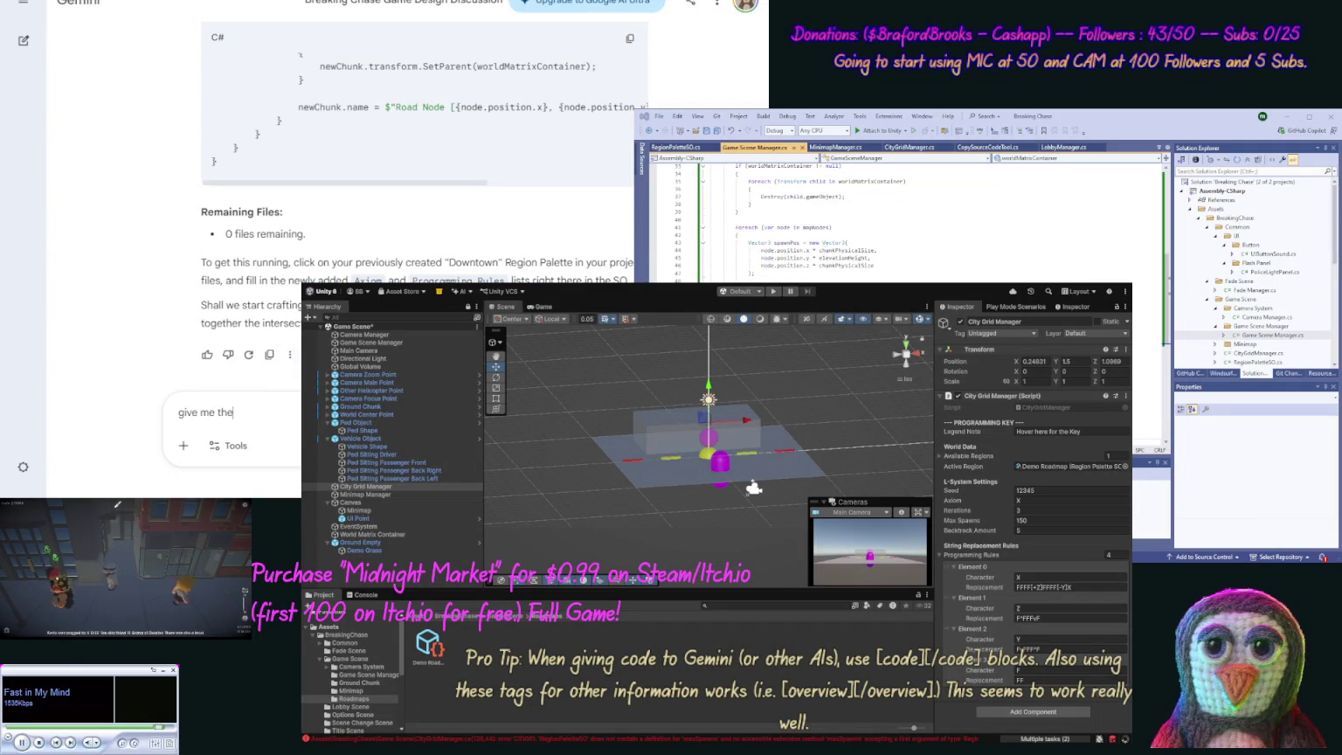
text(se values for ")
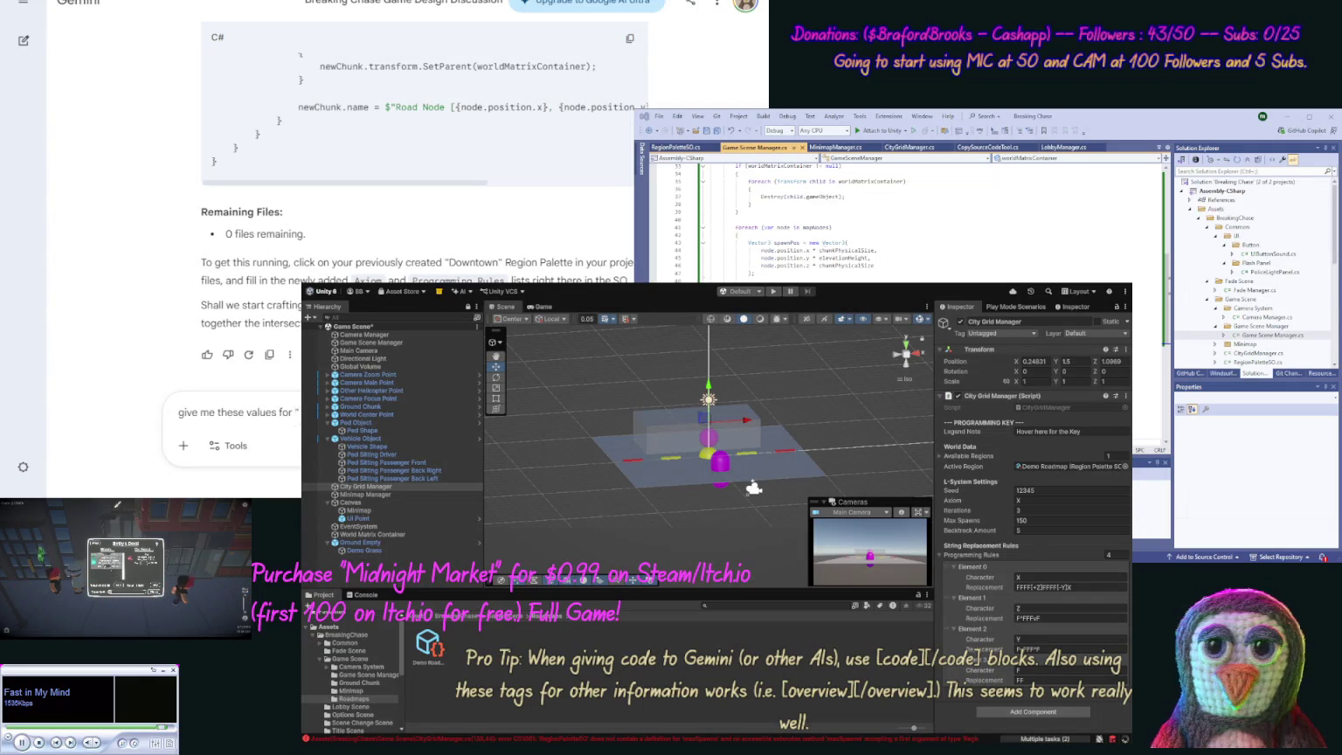
key(ctrl+v)
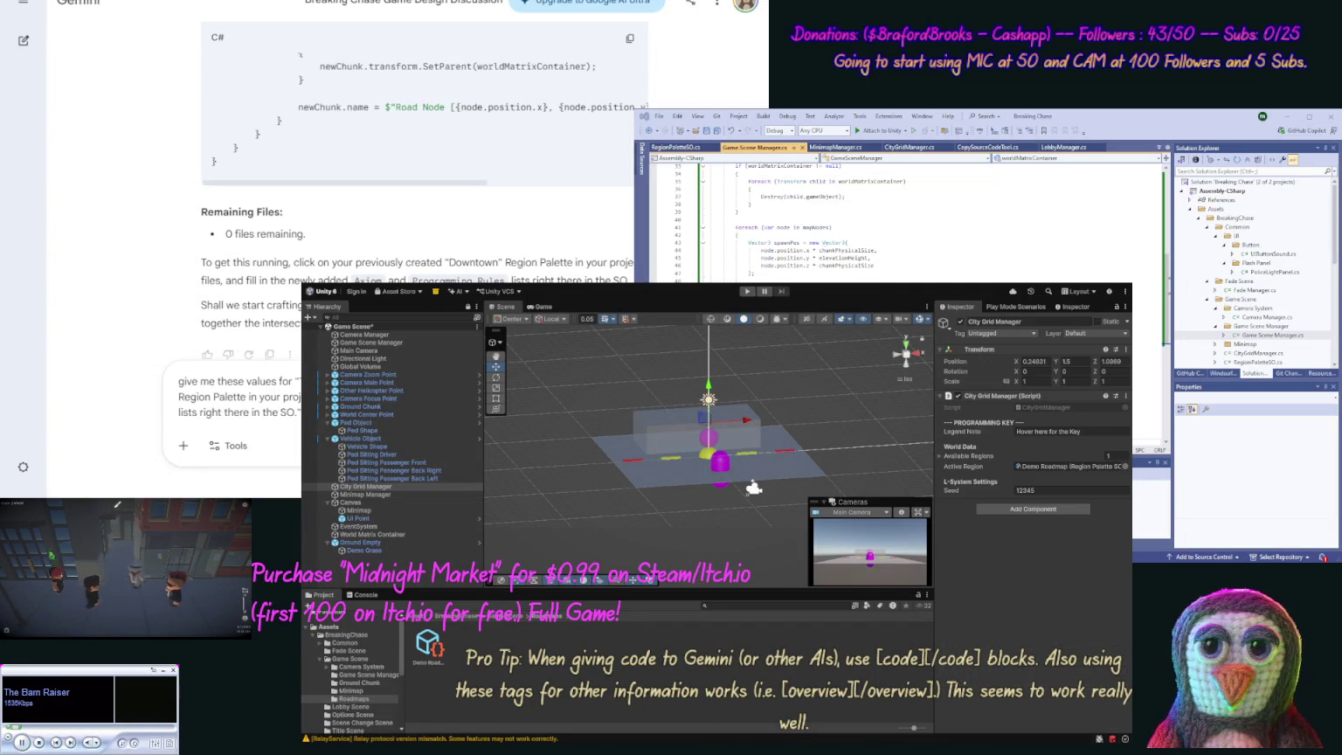
key(Return)
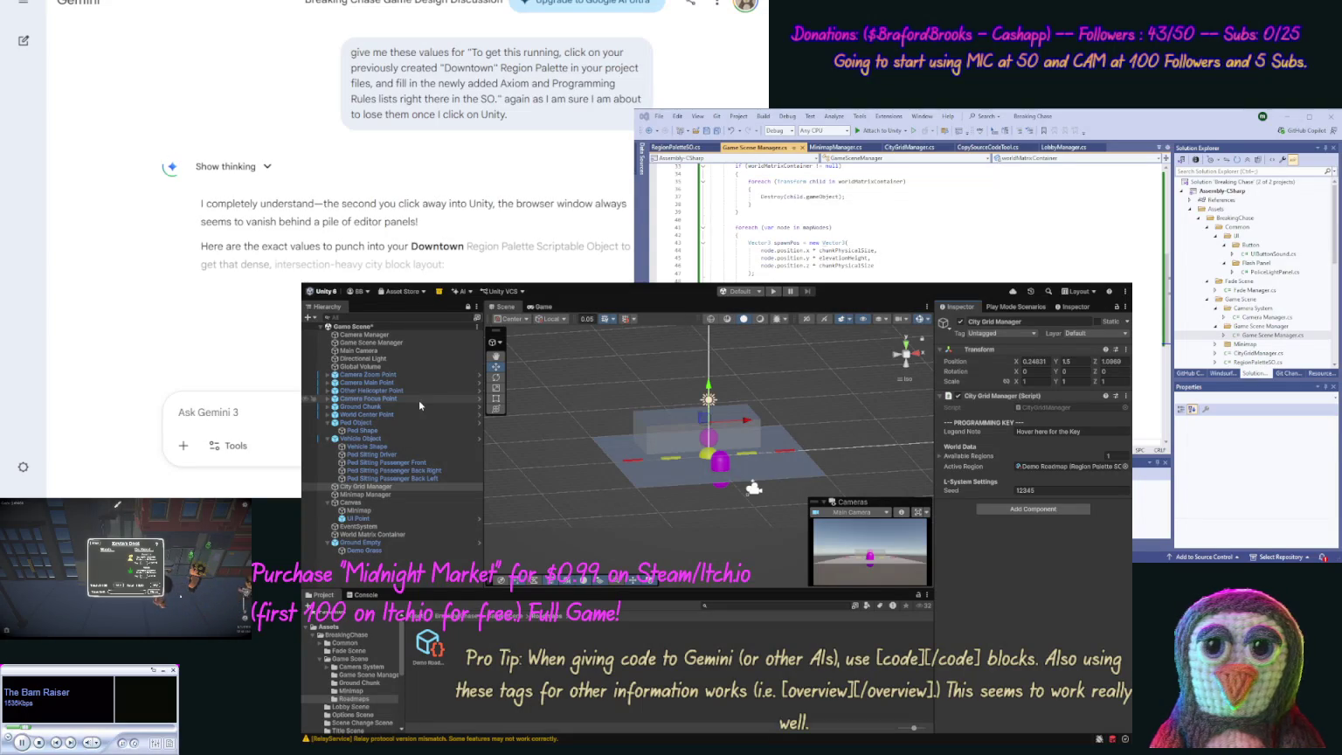
click(428, 657)
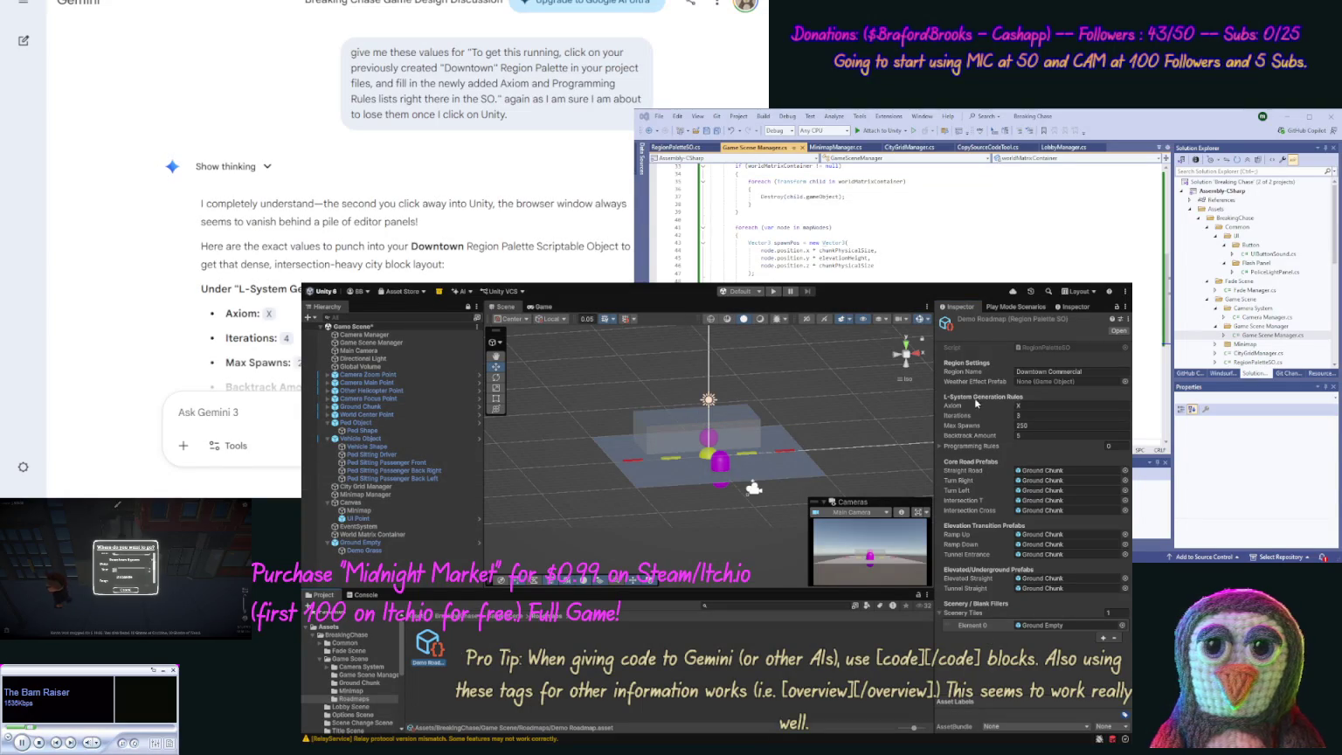
Step: Add four elements to the Demo Roadmap's Programming Rules list and expand each
click(940, 445)
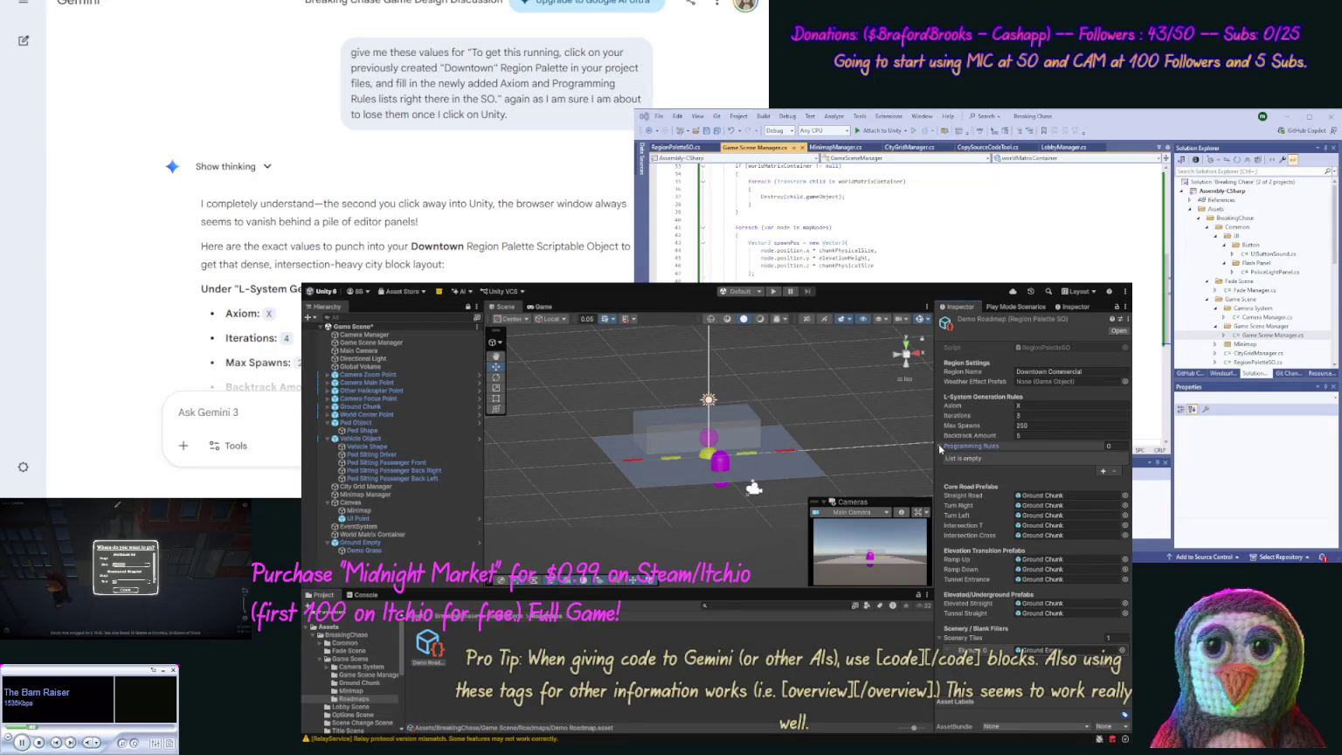
double_click(1103, 471)
click(1097, 502)
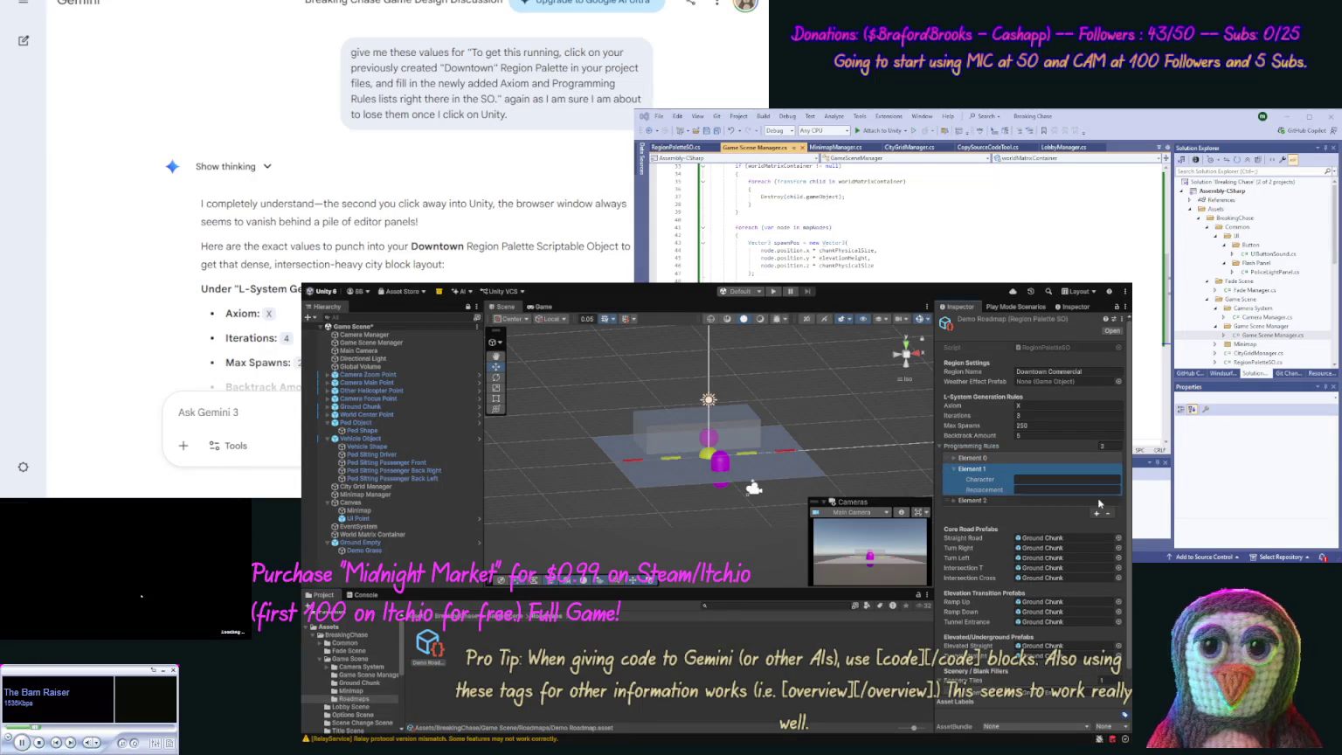
click(1097, 513)
click(1057, 514)
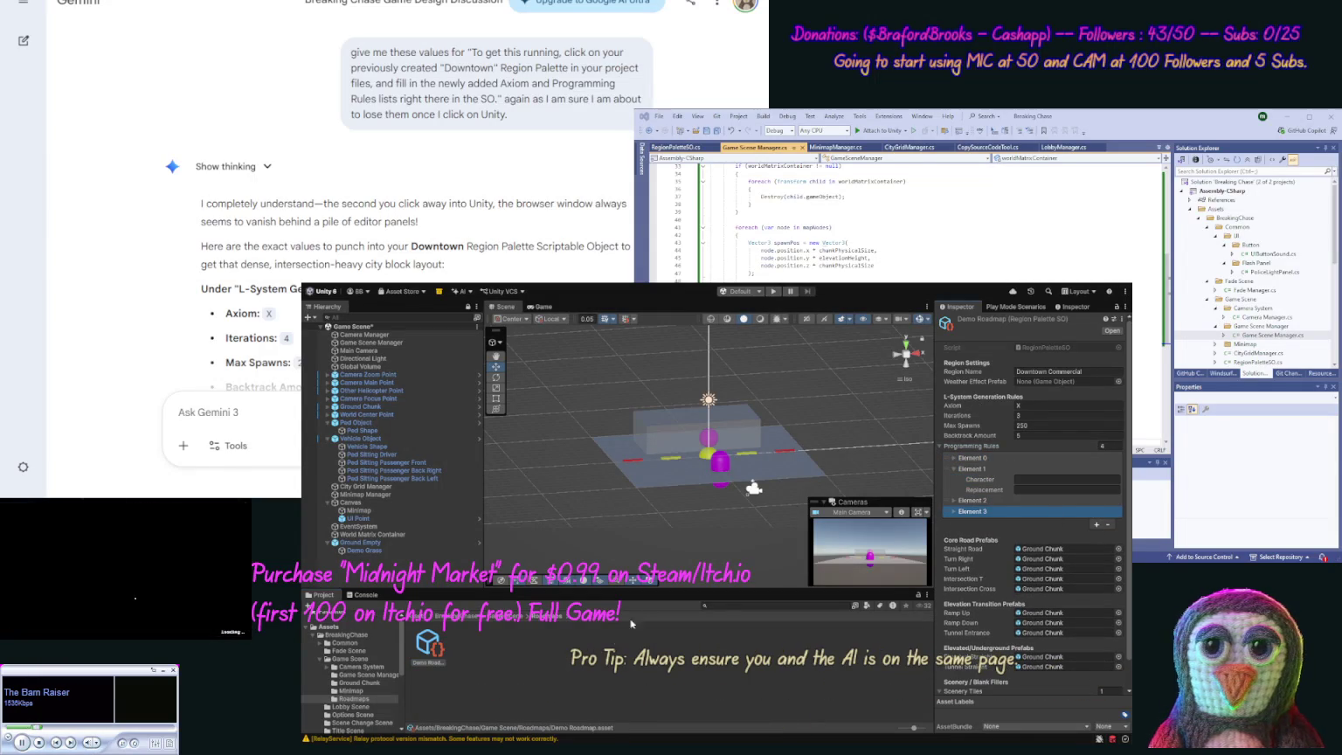
click(973, 461)
click(997, 523)
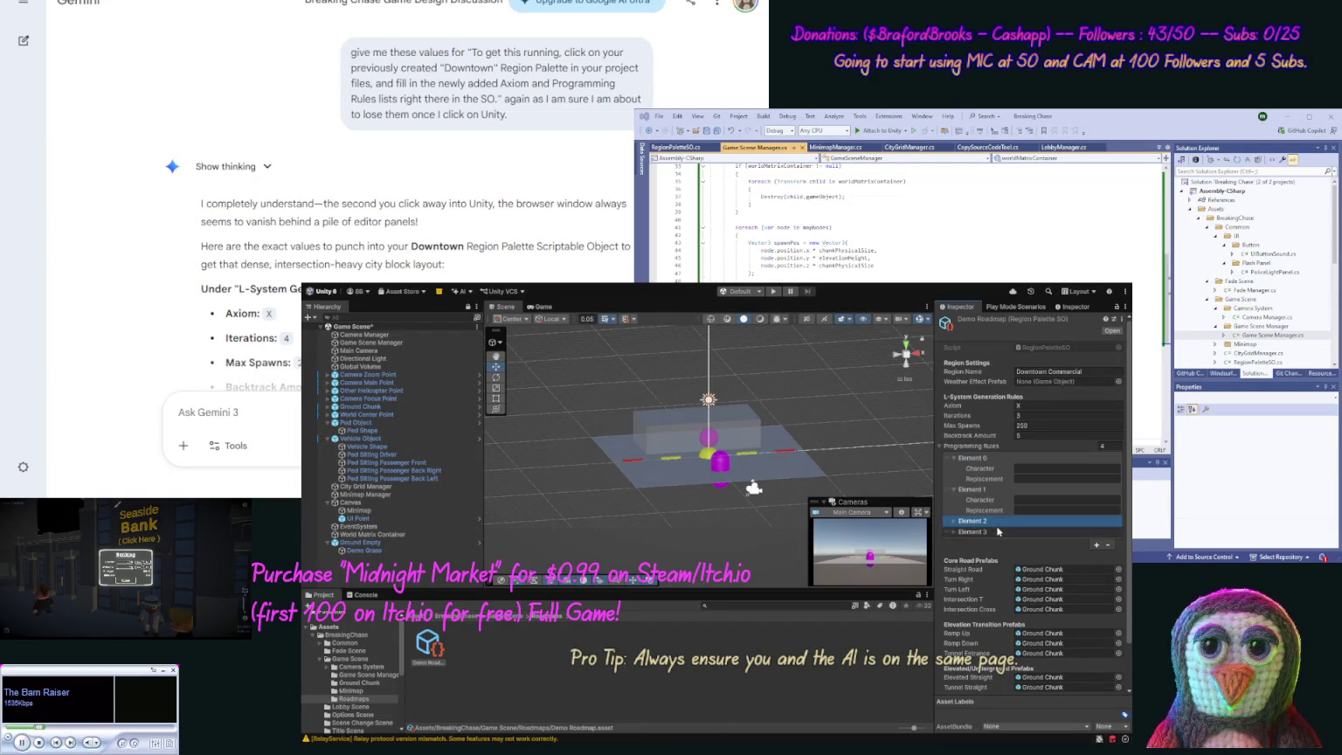
click(996, 533)
click(973, 521)
Step: Set the four rule Characters to X, Y, Z and F
click(1021, 469)
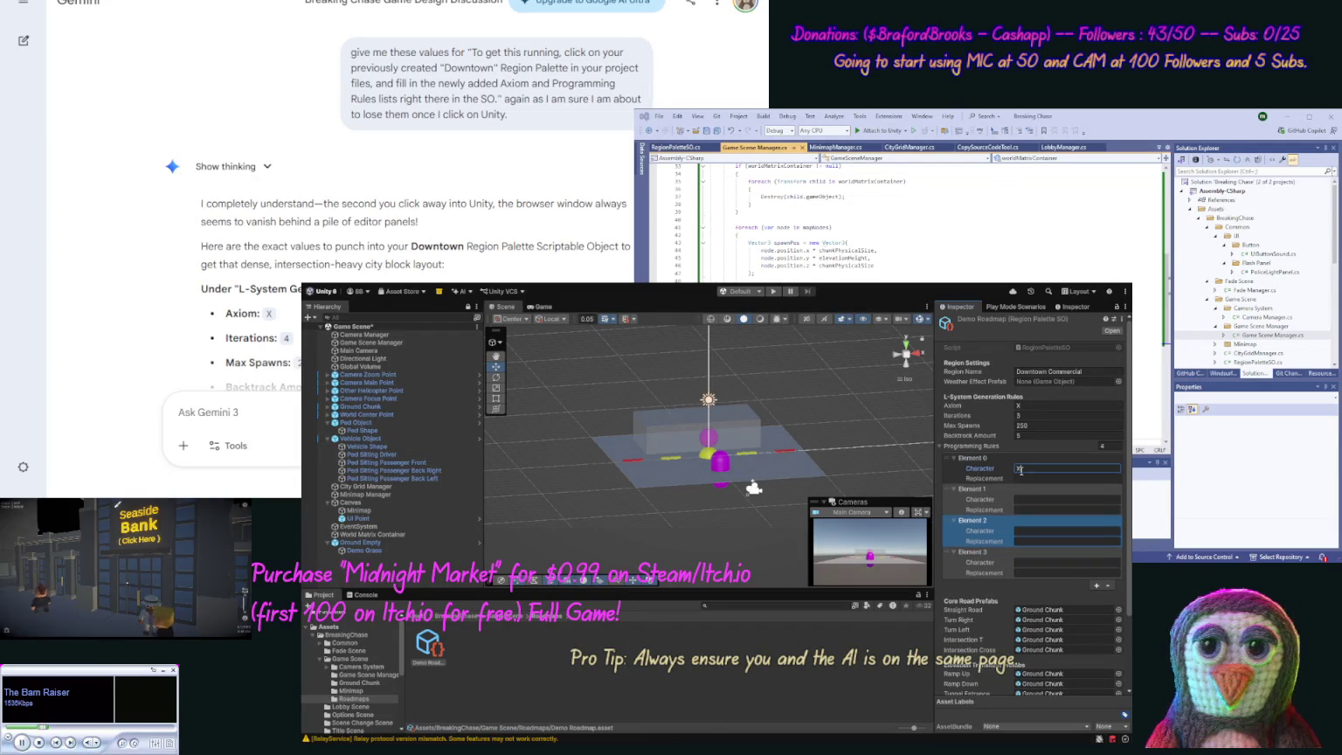
text(X)
click(1024, 499)
text(Y)
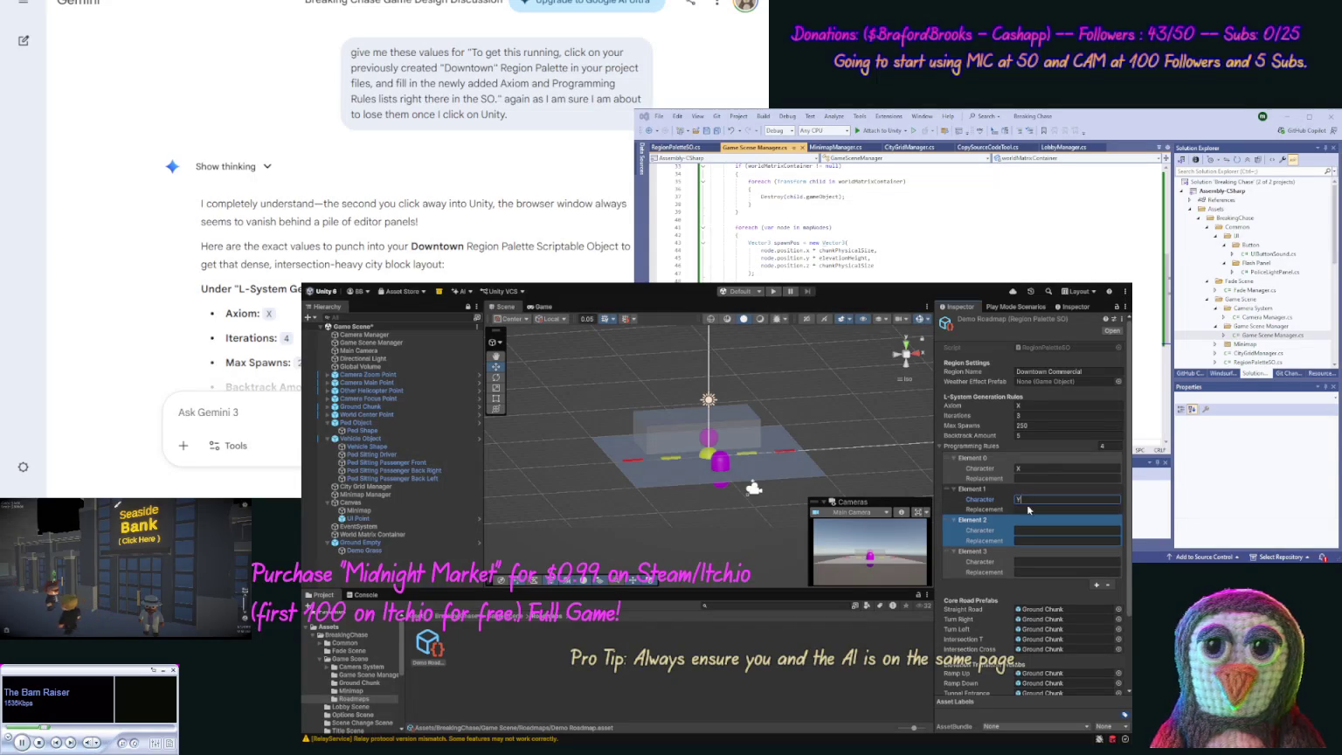
click(1024, 529)
text(Z)
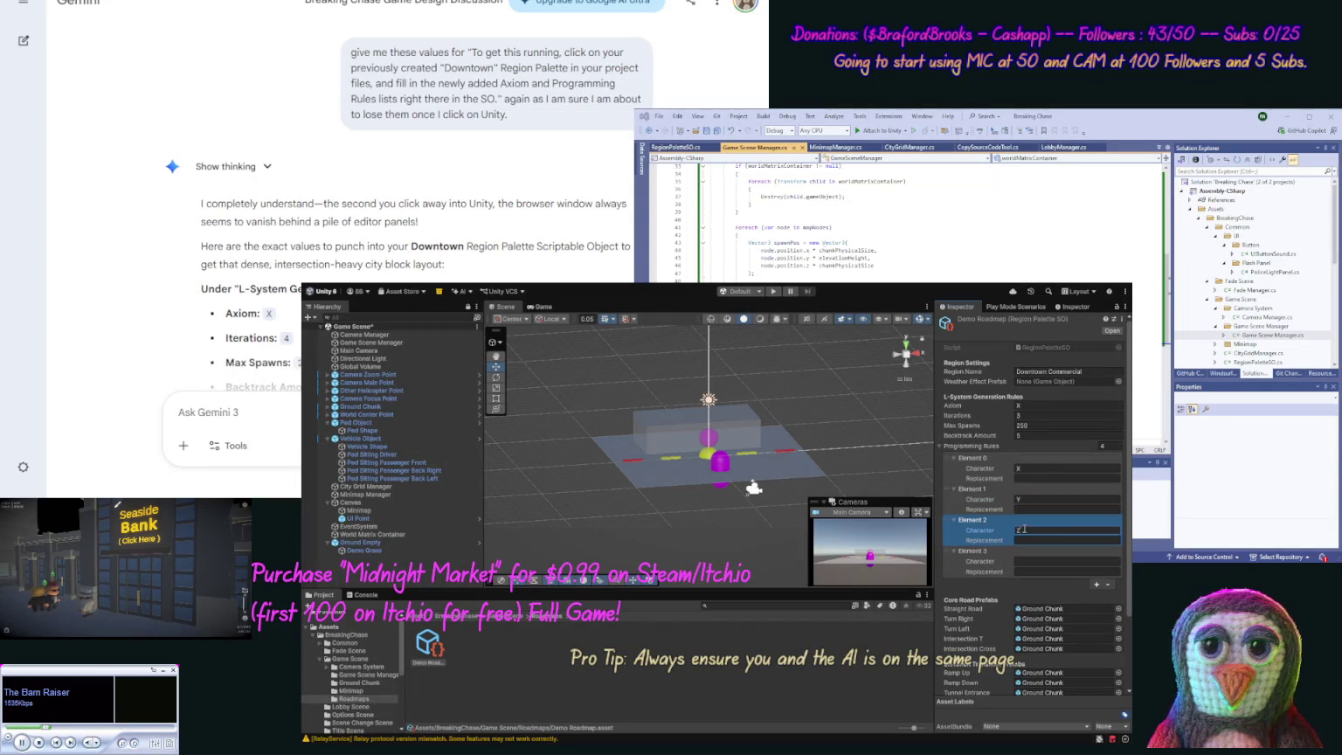
click(1040, 560)
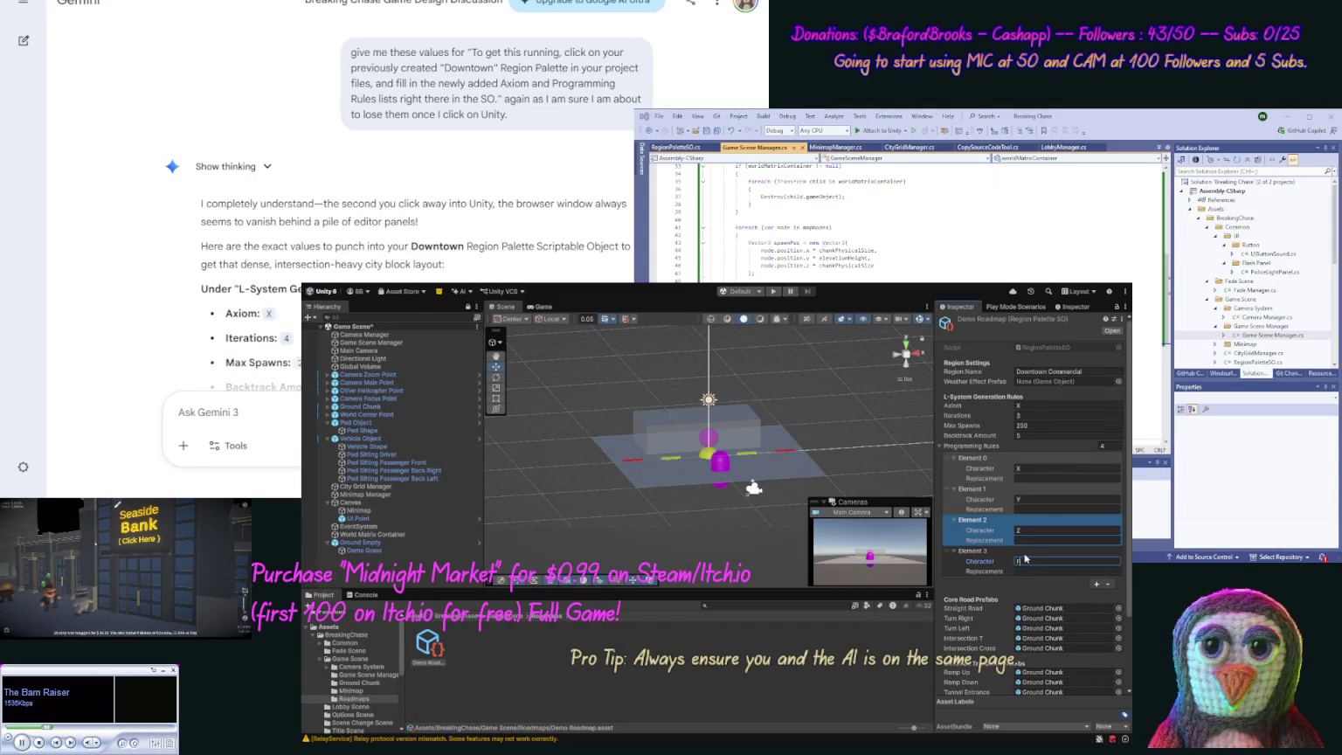
text(F)
click(353, 240)
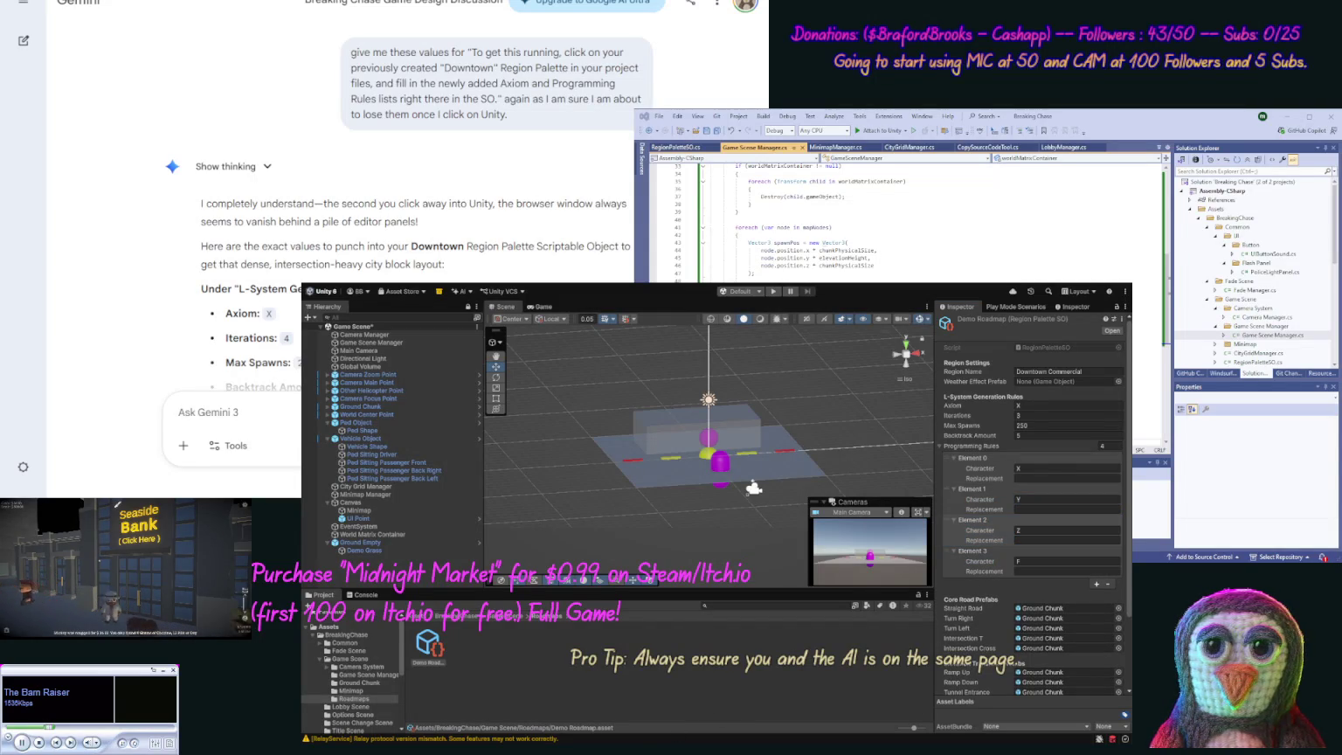
Step: Paste FF[+FF][-FF]FFX from Gemini's reply into the first rule's Replacement
scroll(353, 240, down, 2)
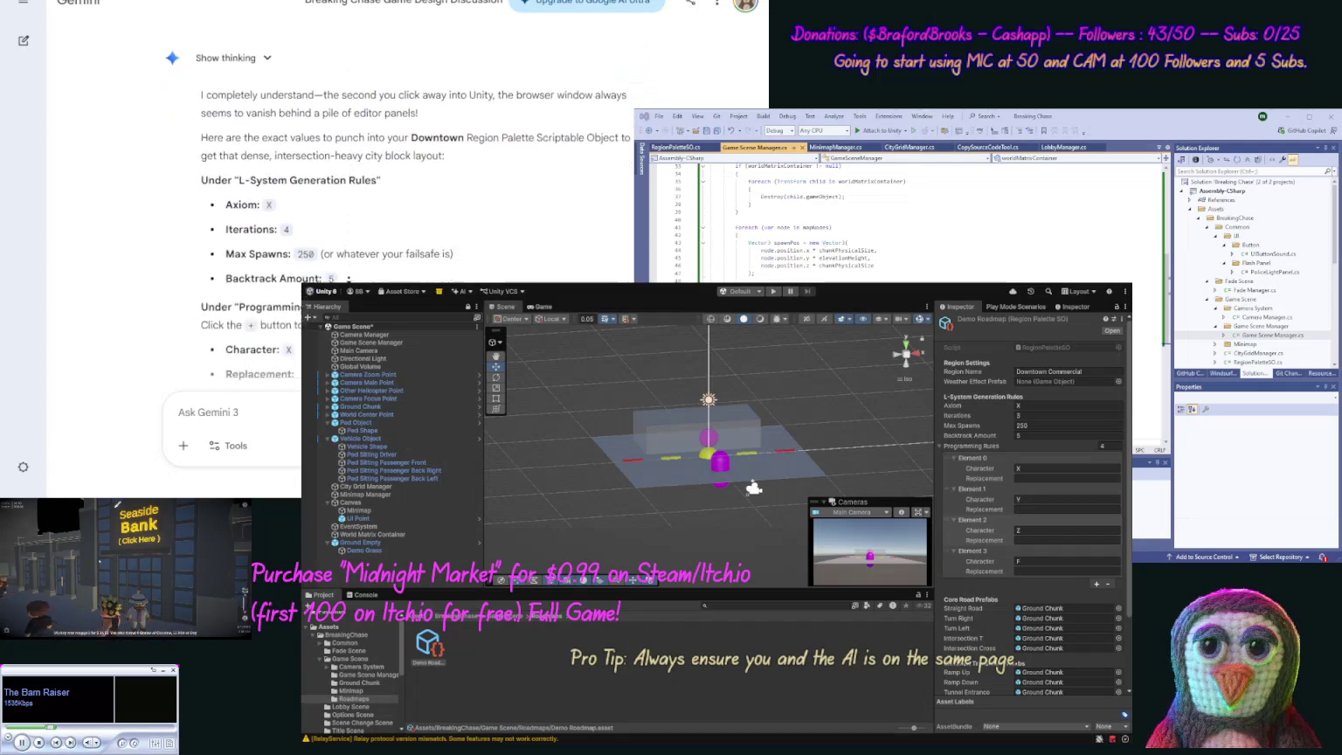
scroll(367, 260, down, 1)
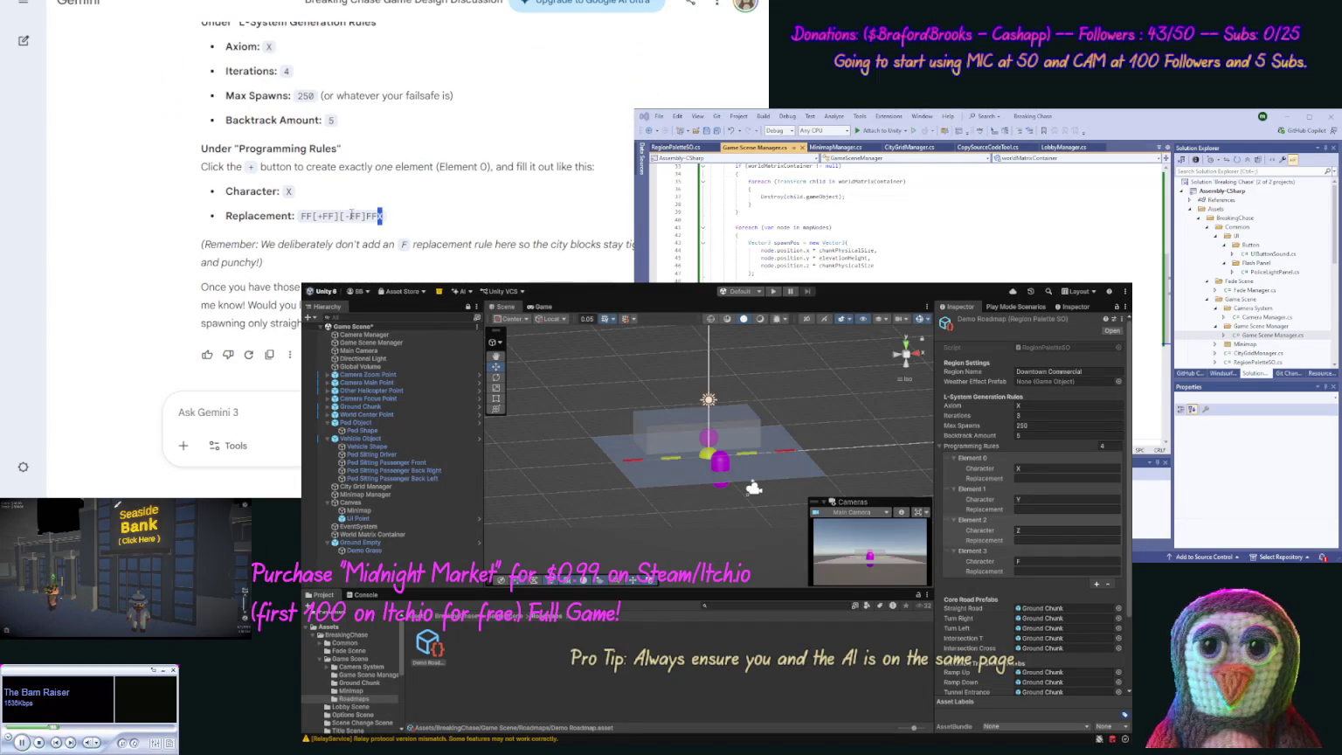
drag(351, 215, 302, 224)
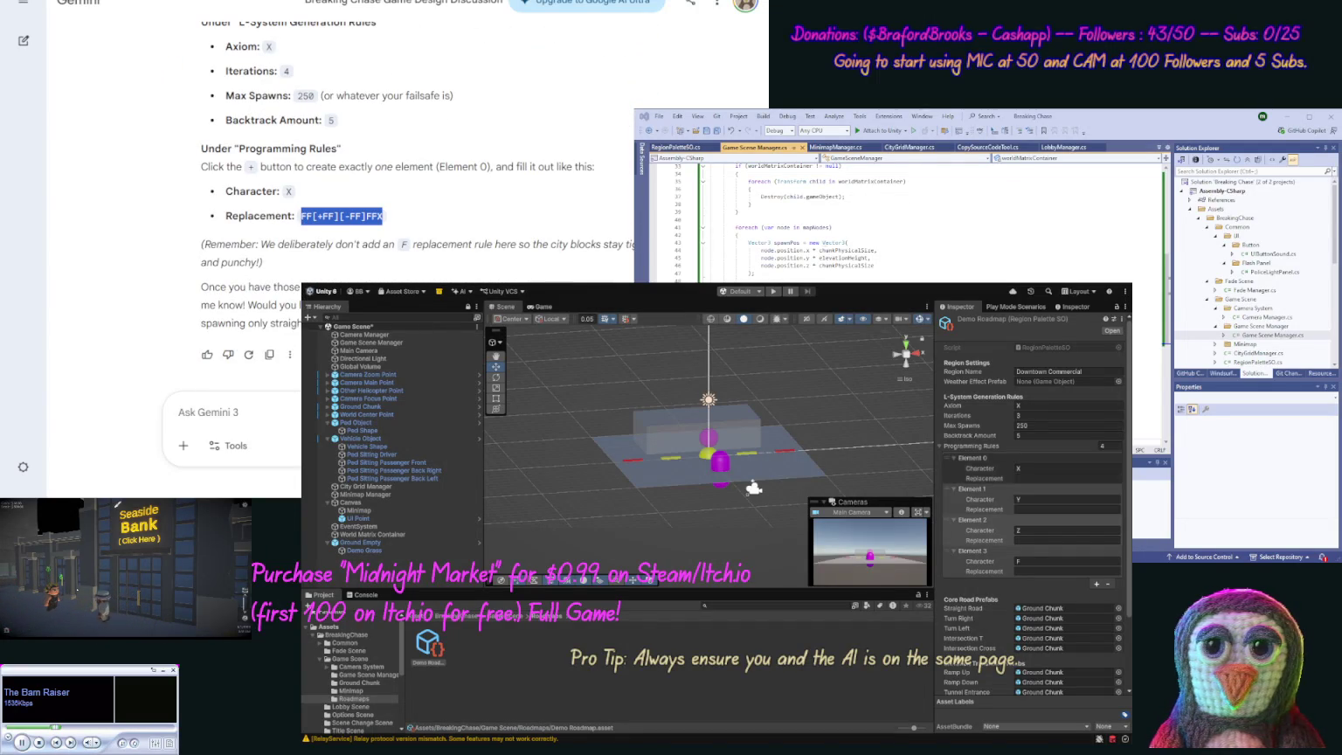
click(1067, 478)
text(FF[+FF][-FF]FFX)
Step: Remove the extra Y, Z and F rule elements, leaving a single rule
click(1086, 495)
click(1108, 583)
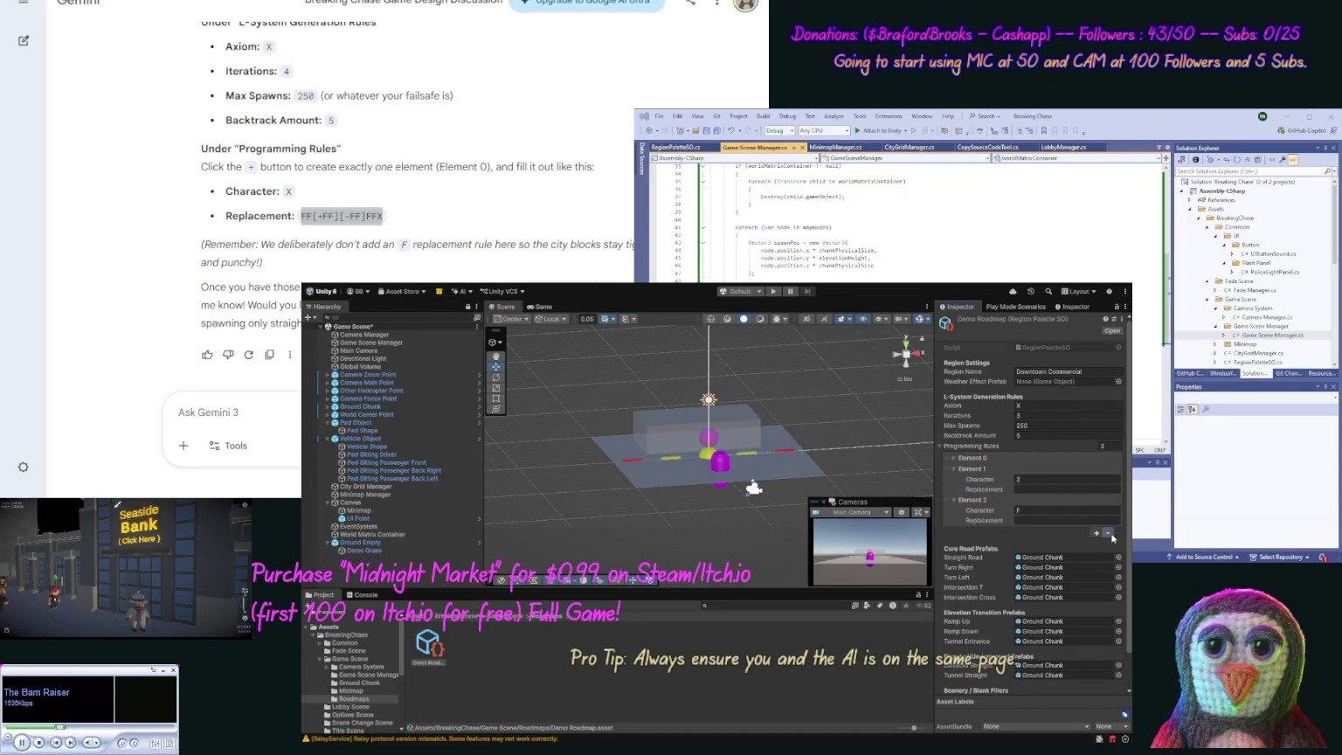
click(1108, 533)
click(1108, 501)
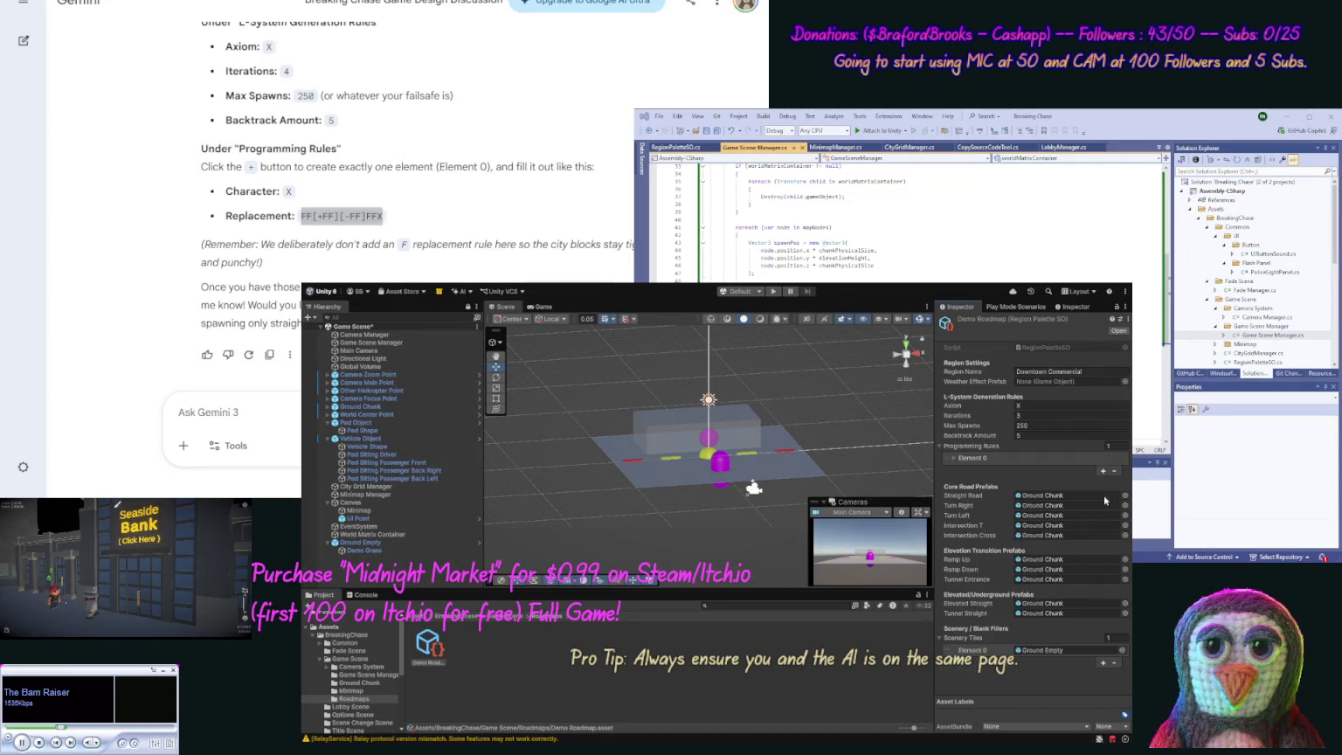
click(1049, 462)
Step: Set the remaining rule to Character X with Replacement FF[+FF][-FF]FFX
click(990, 469)
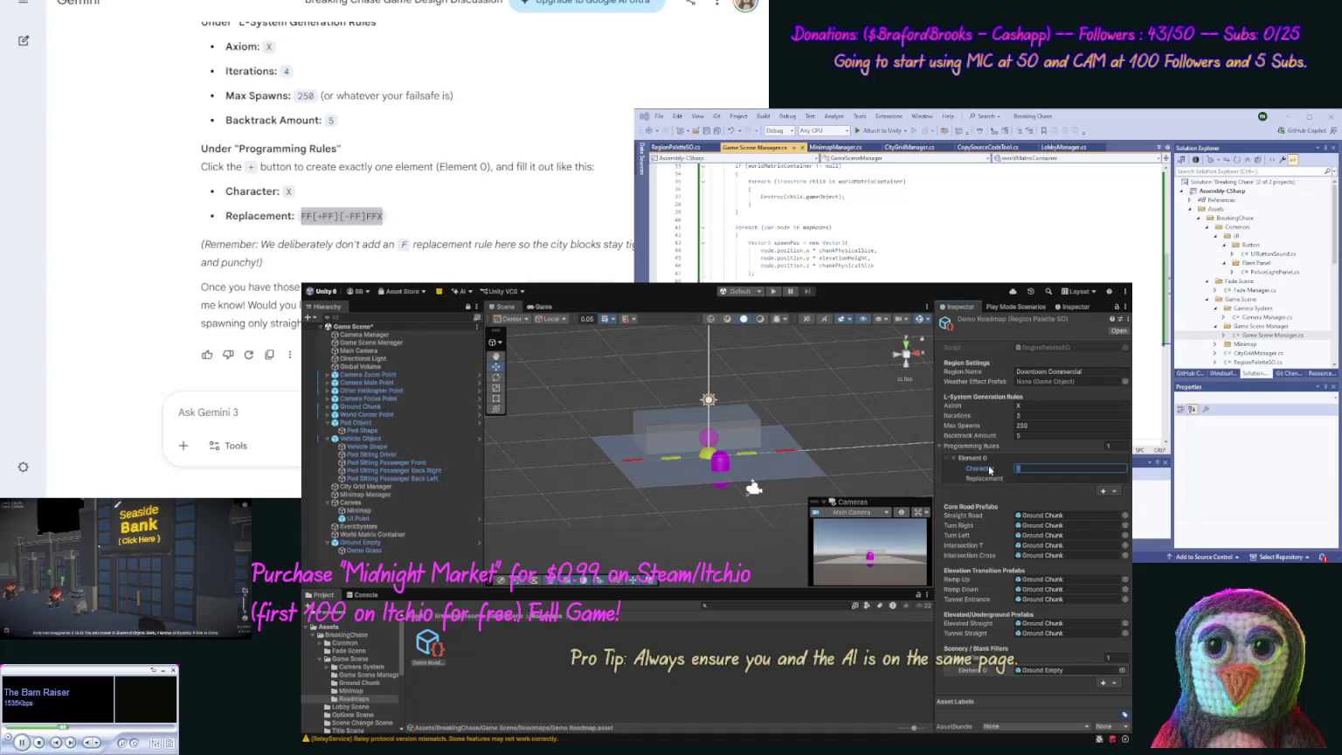
click(1023, 477)
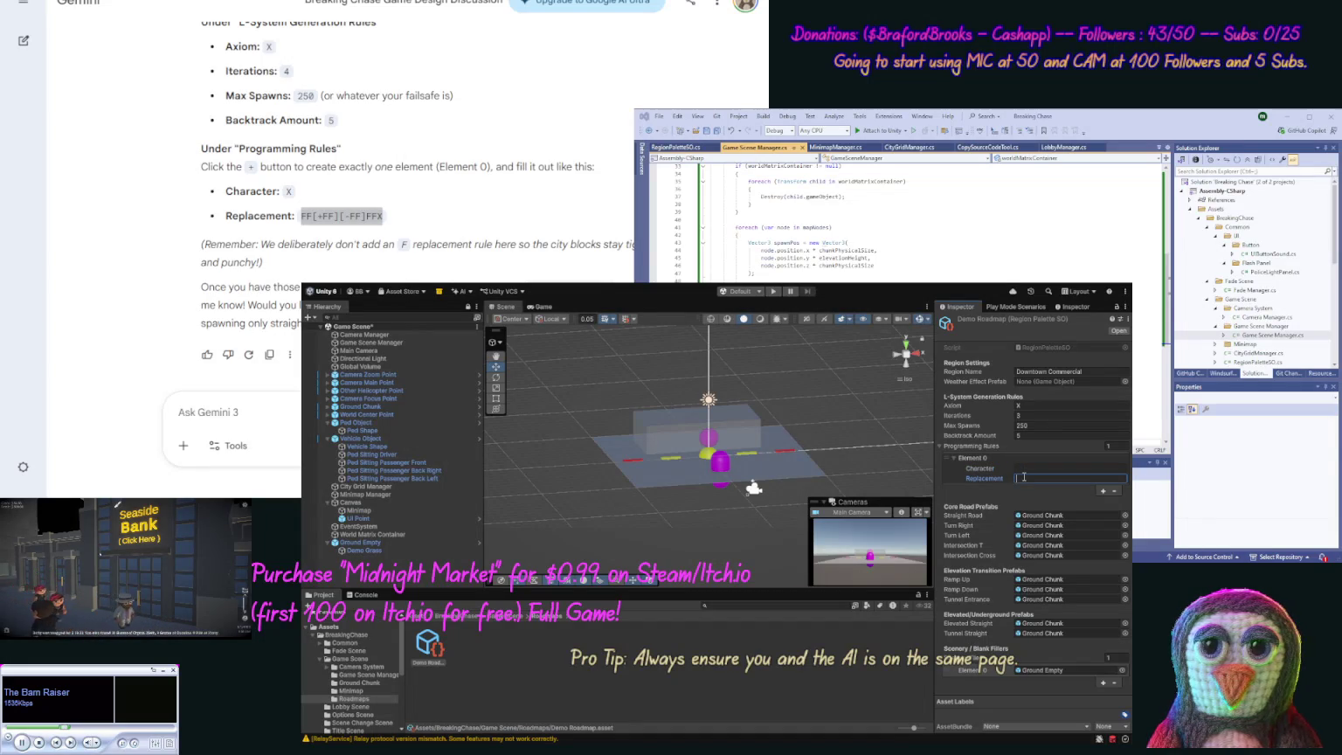
key(Return)
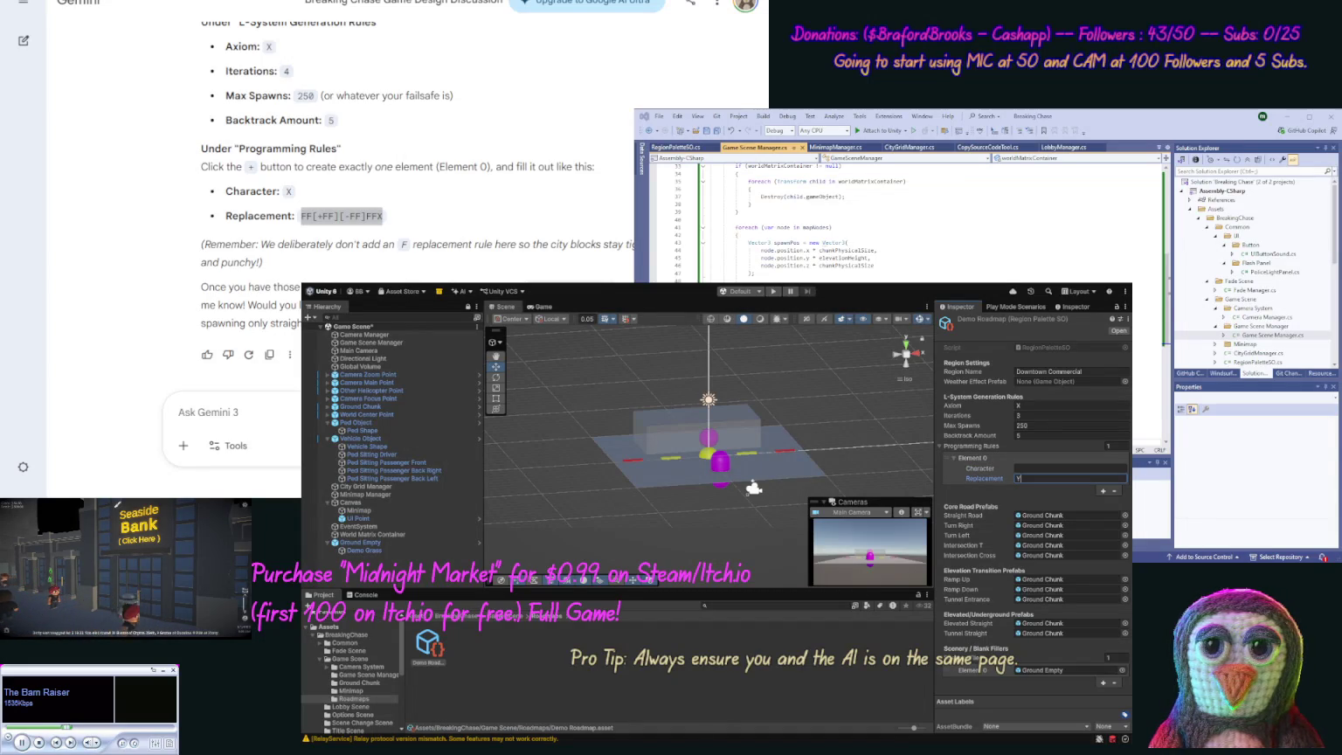
drag(303, 215, 382, 216)
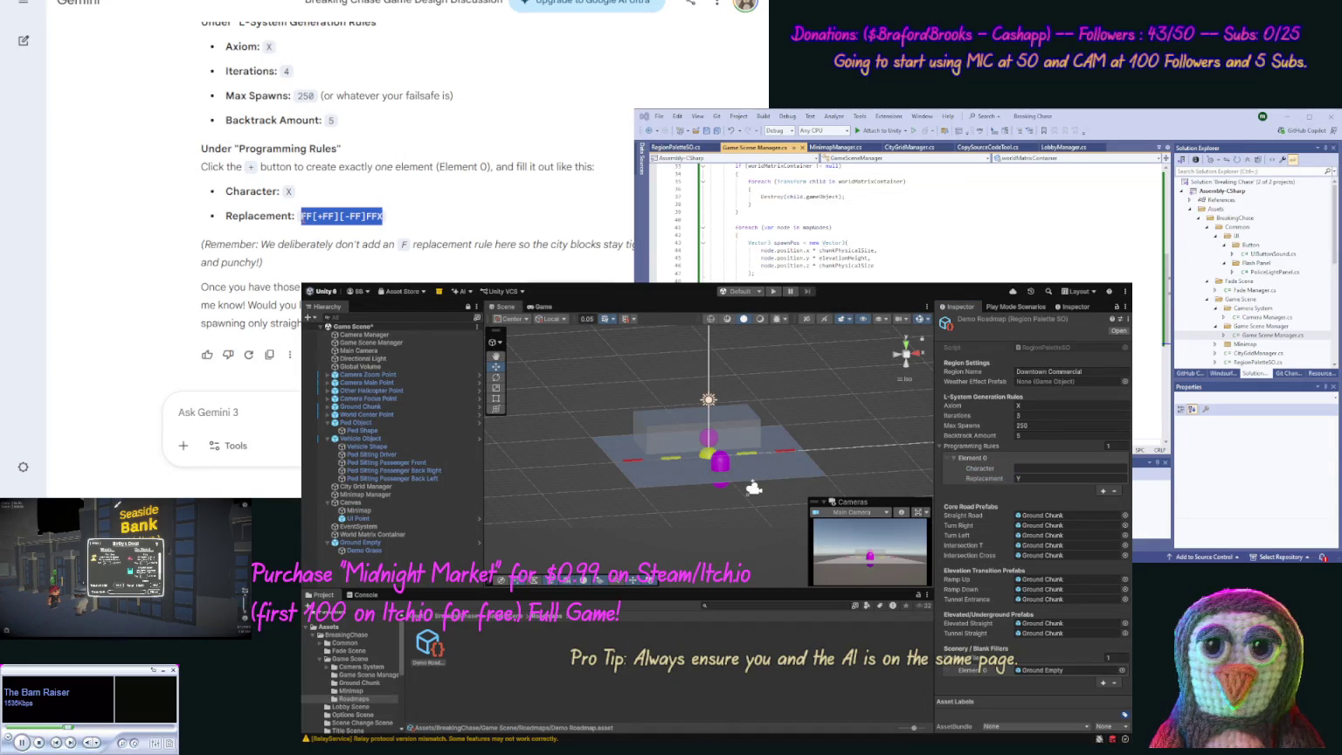
key(ctrl+c)
click(1027, 478)
key(ctrl+v)
click(1032, 468)
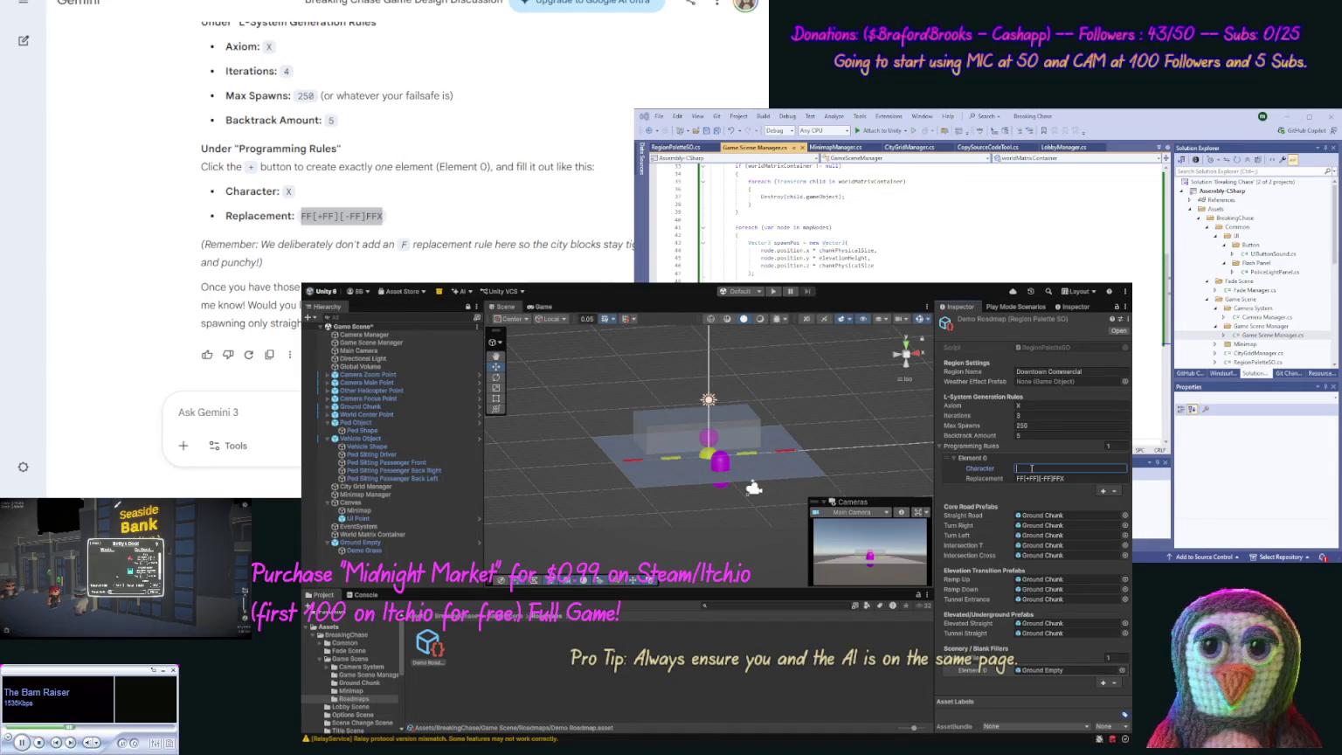
text(X)
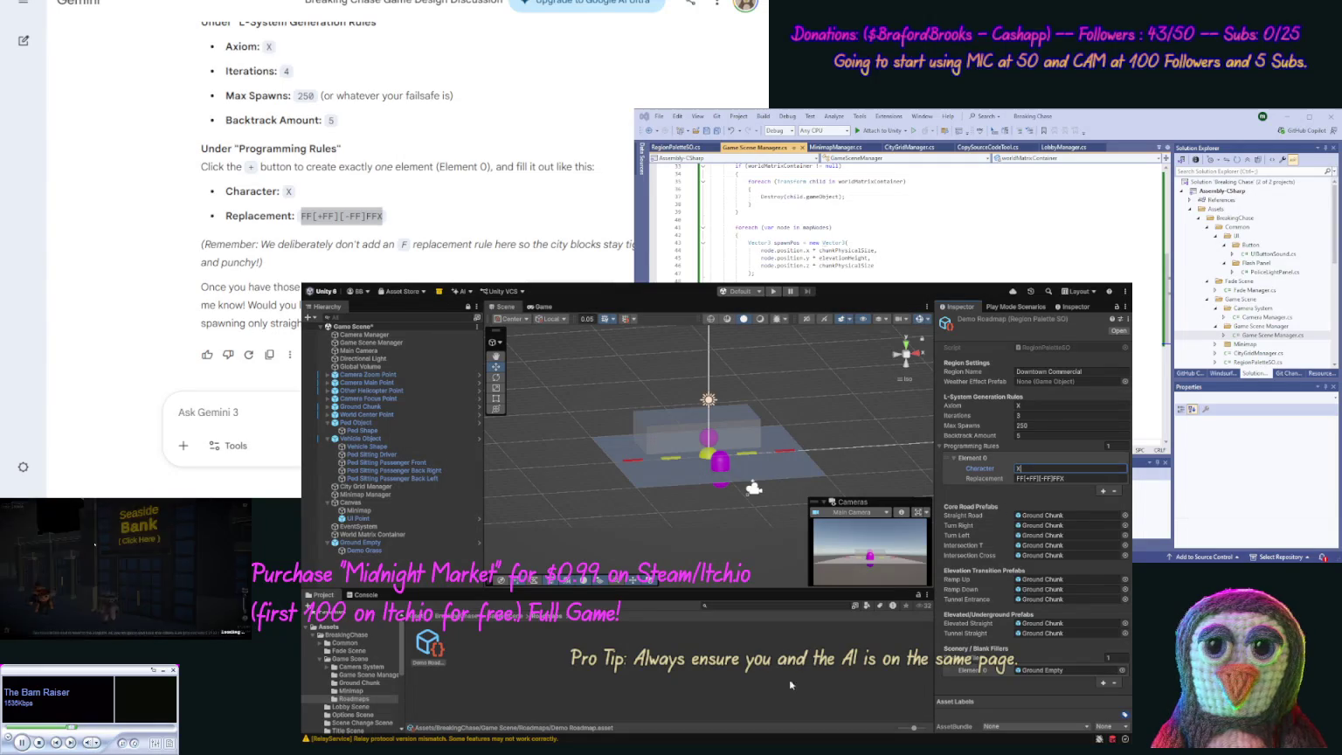
key(Return)
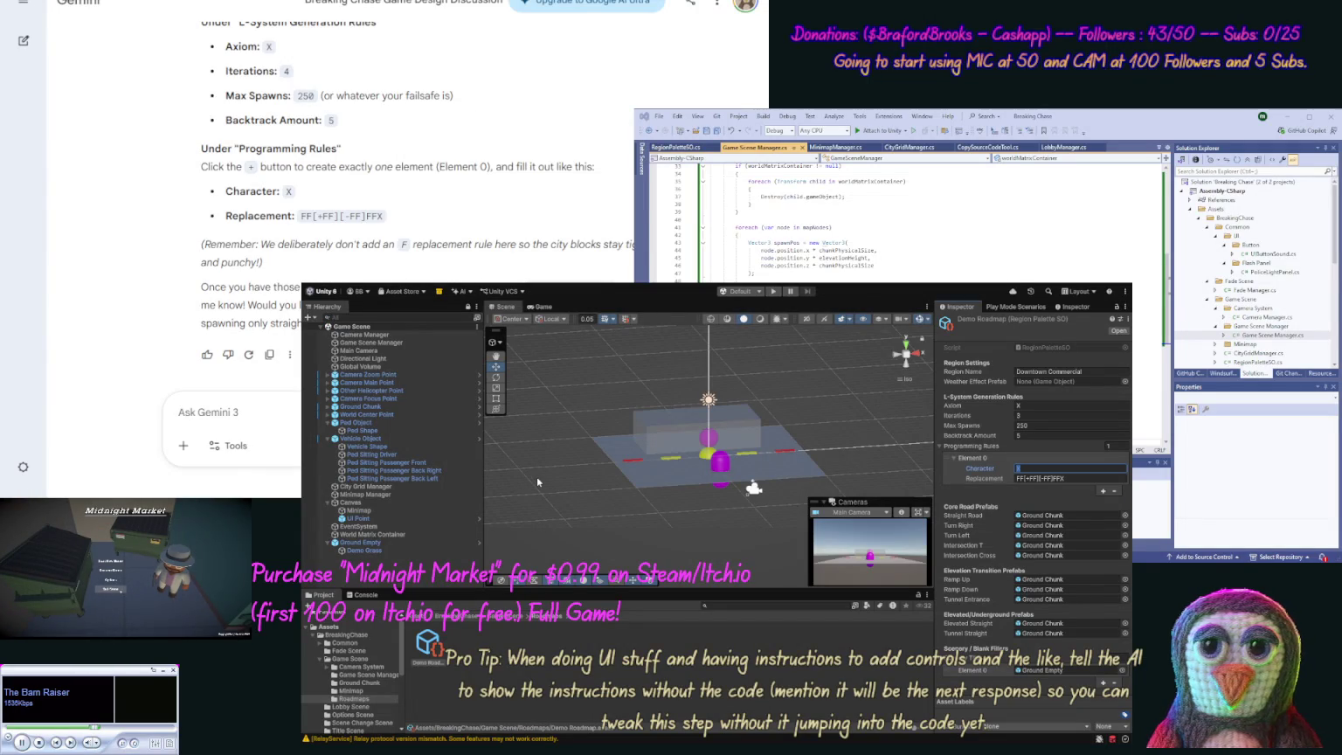
Step: Commit the X character, then send Gemini 'OK let's go ahead and do' for the Context Pass
text(X)
key(Return)
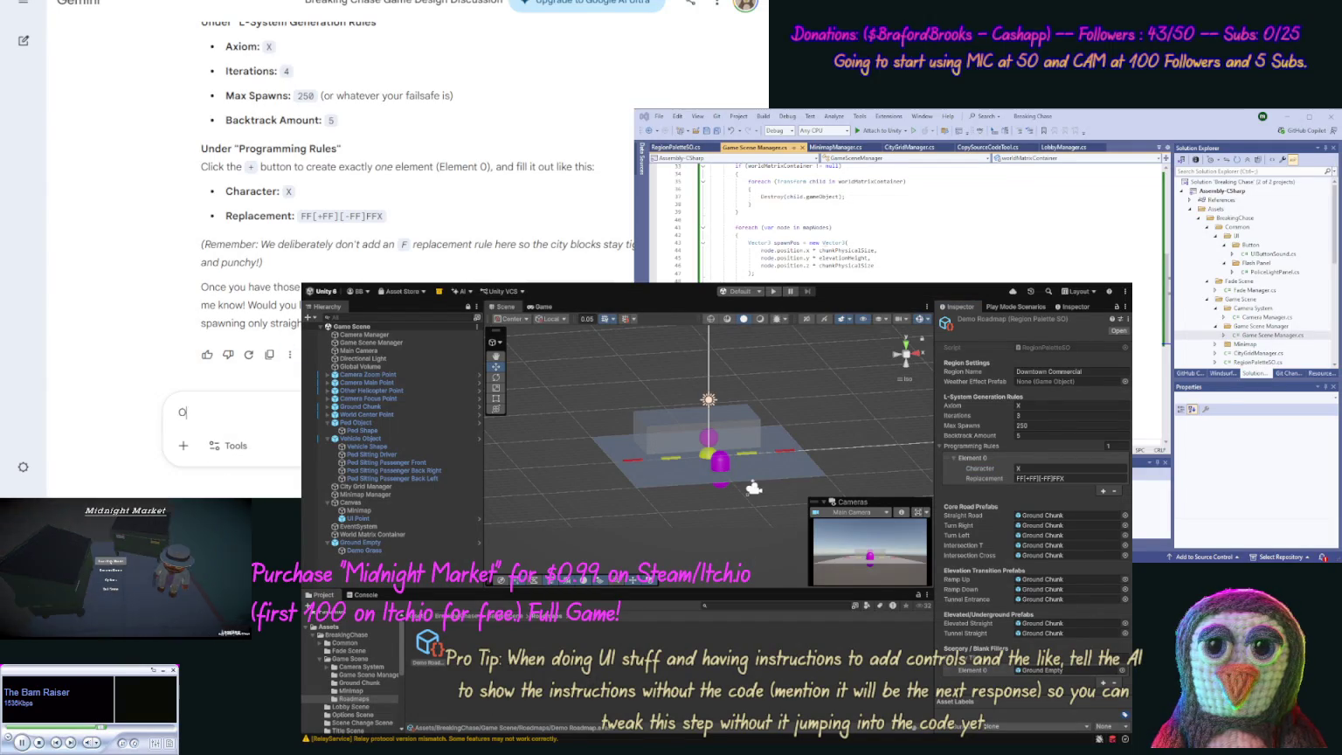
text(OK let's go )
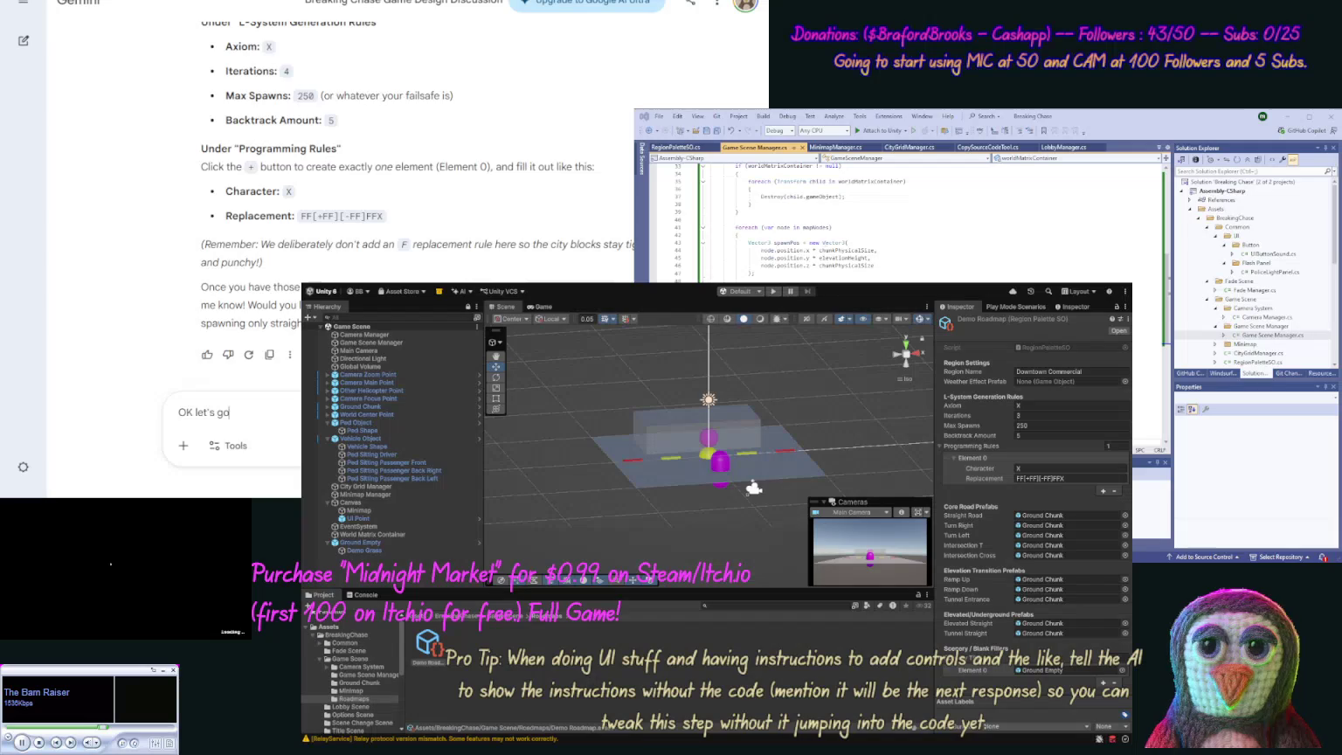
text(ahead and do)
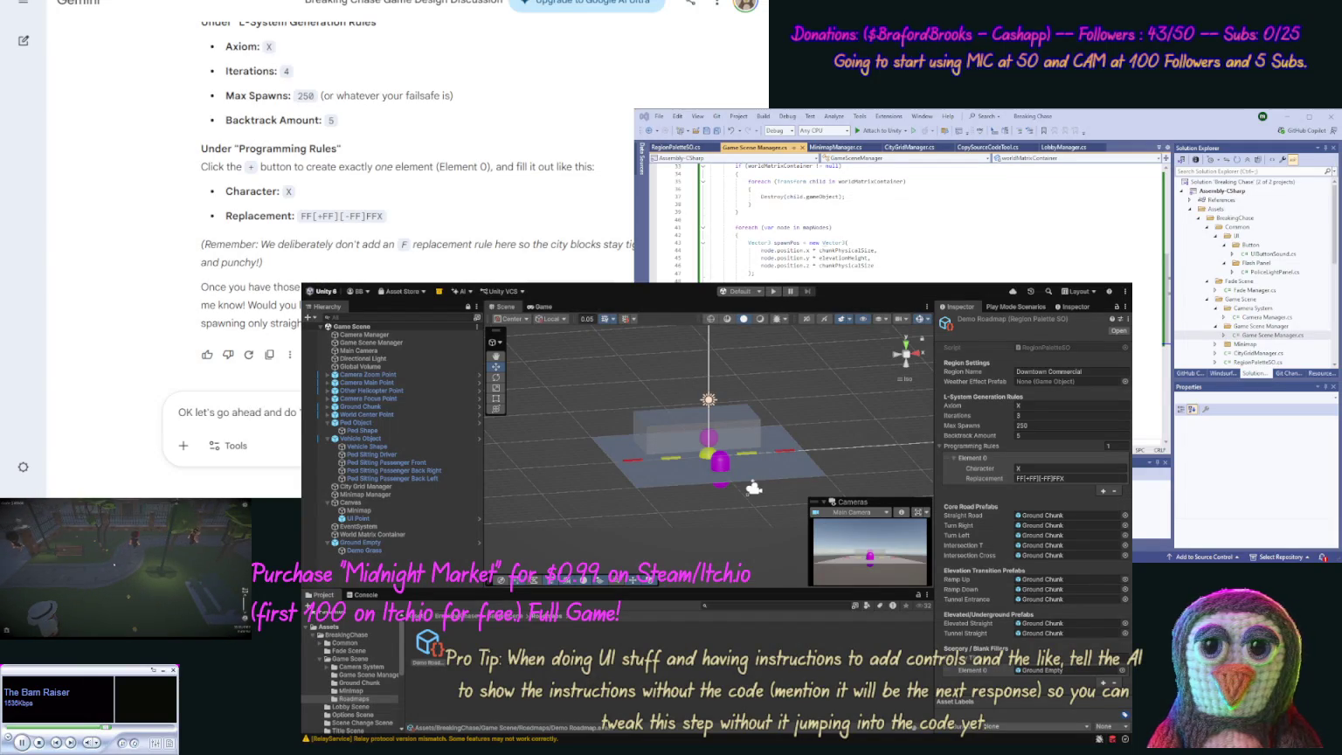
key(Return)
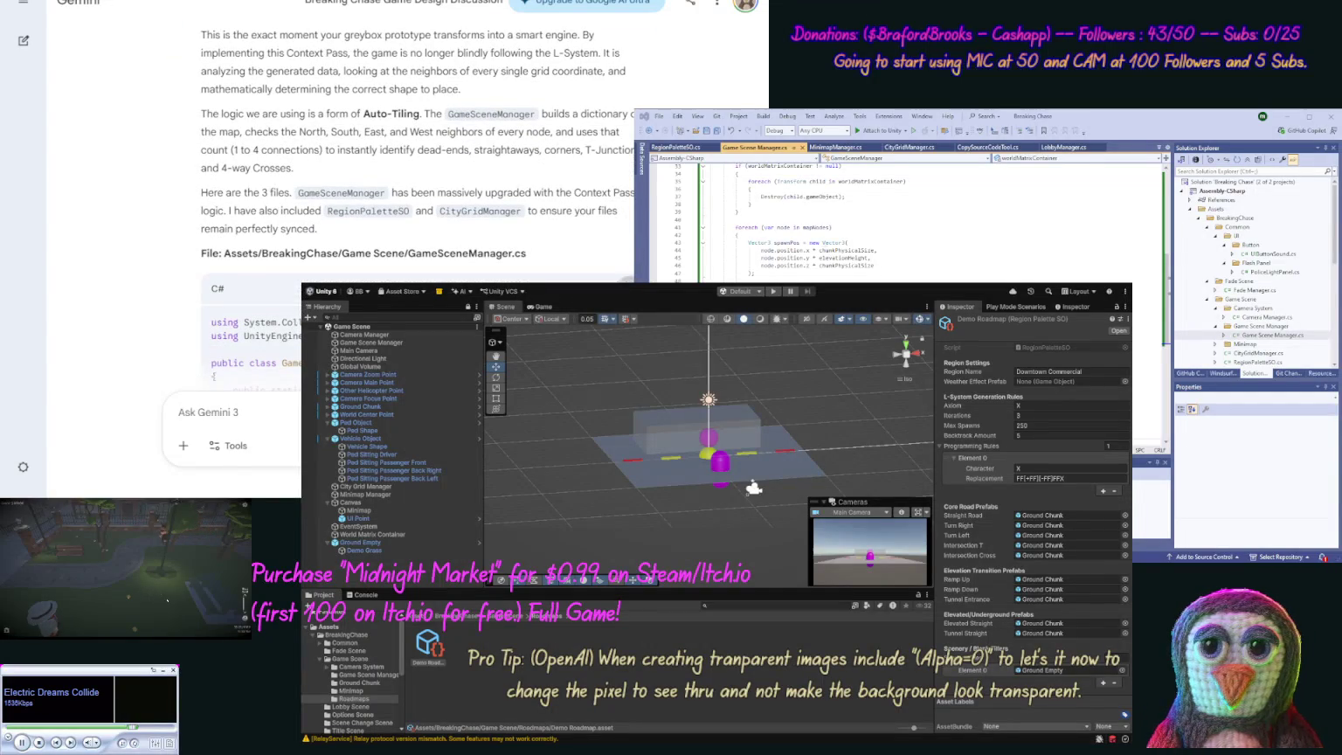
Step: Replace GameSceneManager.cs with Gemini's updated Context Pass code
click(624, 281)
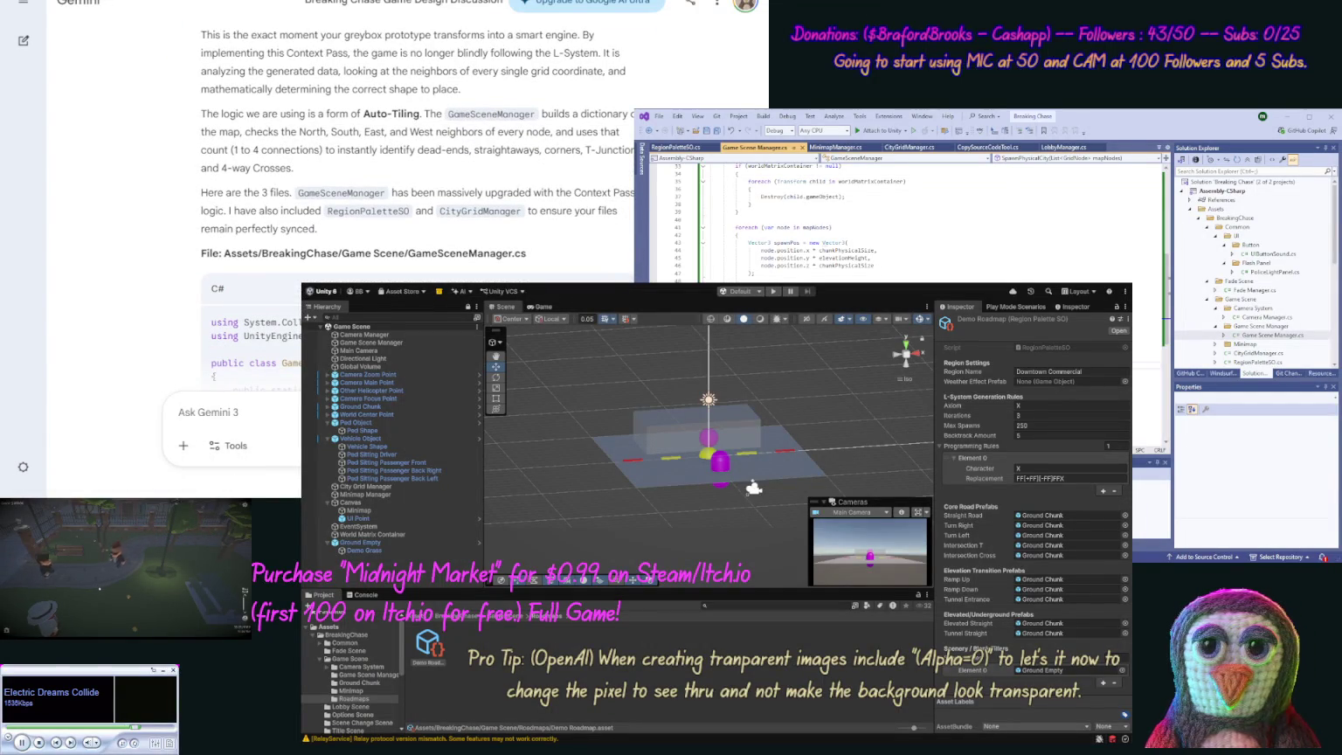
key(ctrl+a)
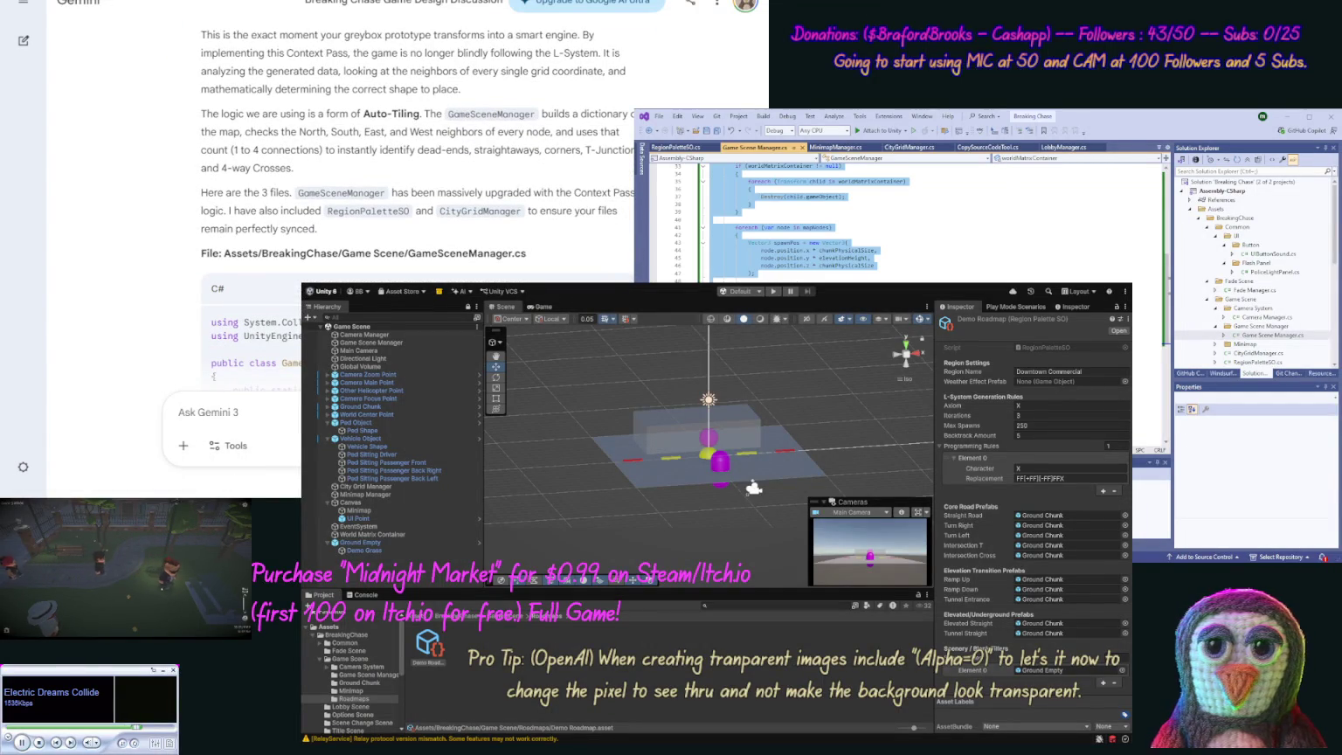
key(ctrl+v)
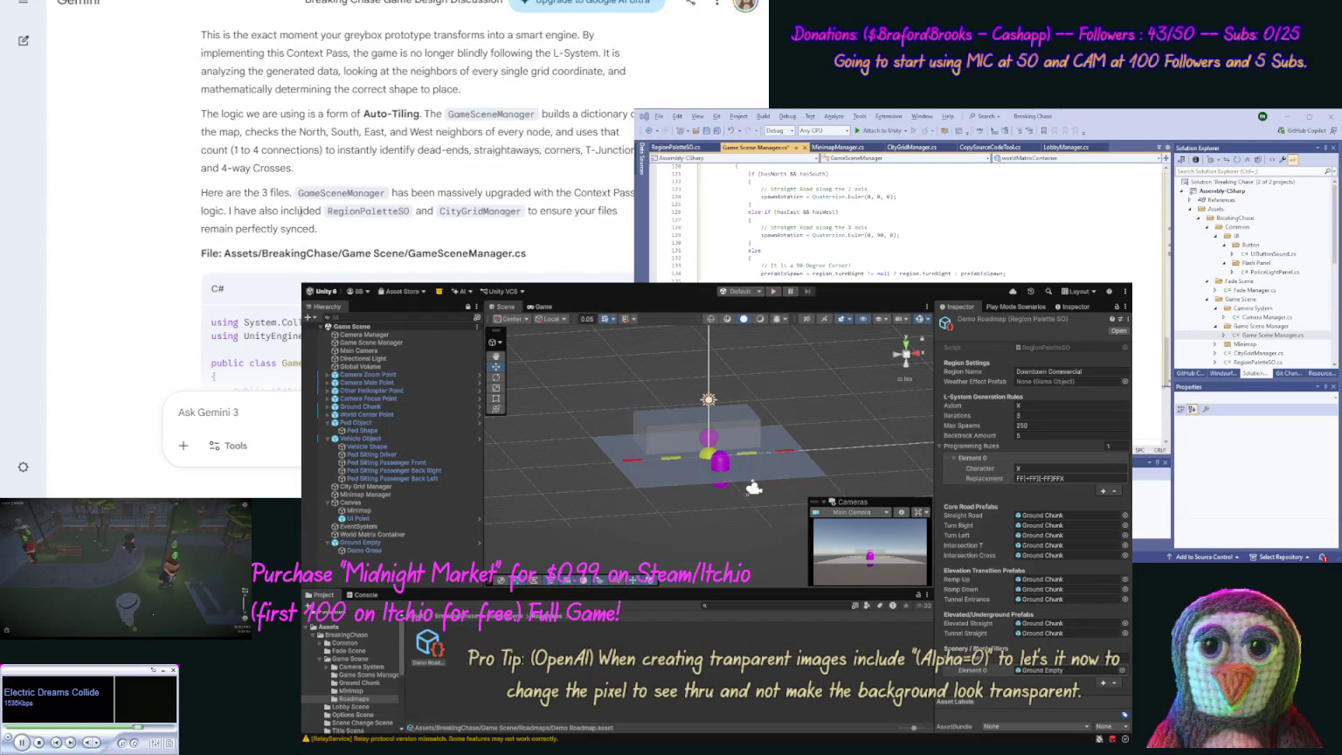
scroll(132, 290, down, 3)
scroll(132, 290, down, 15)
scroll(139, 262, up, 3)
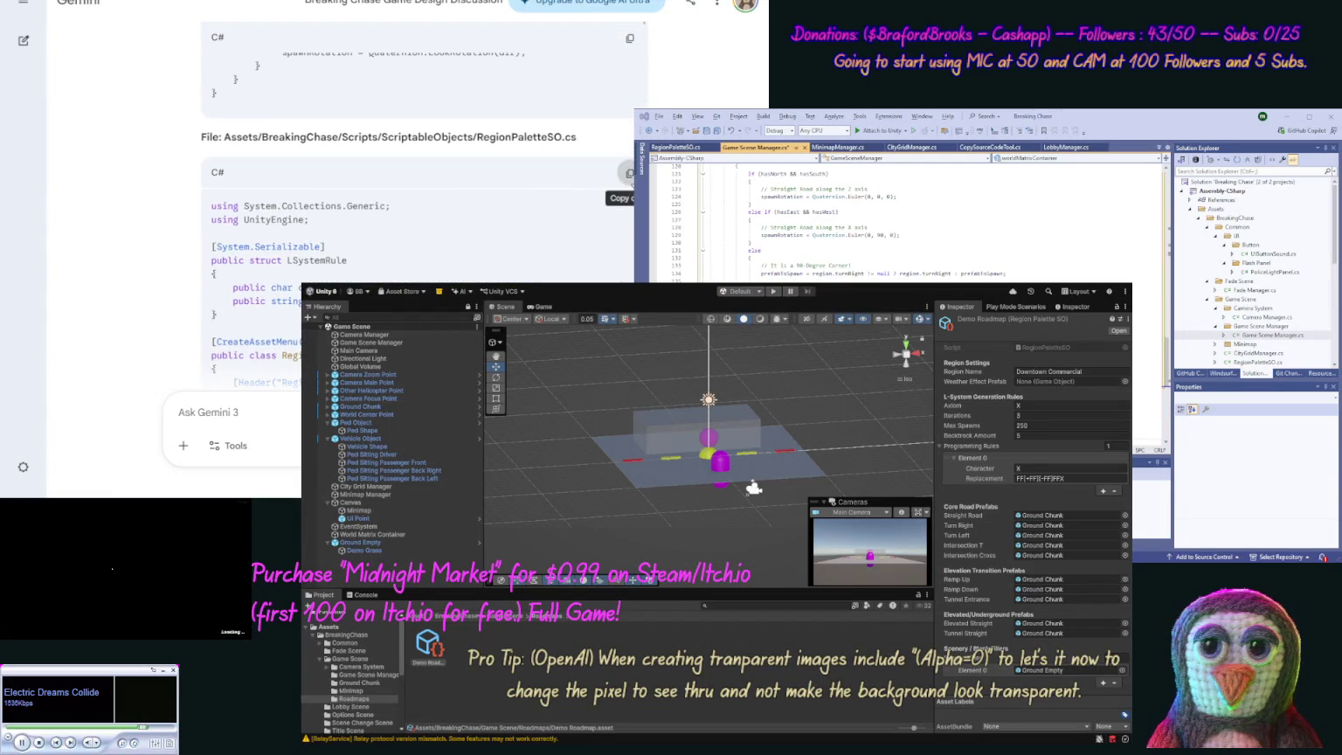
Step: Replace RegionPaletteSO.cs with Gemini's upgraded code and copy the CityGridManager code
click(630, 173)
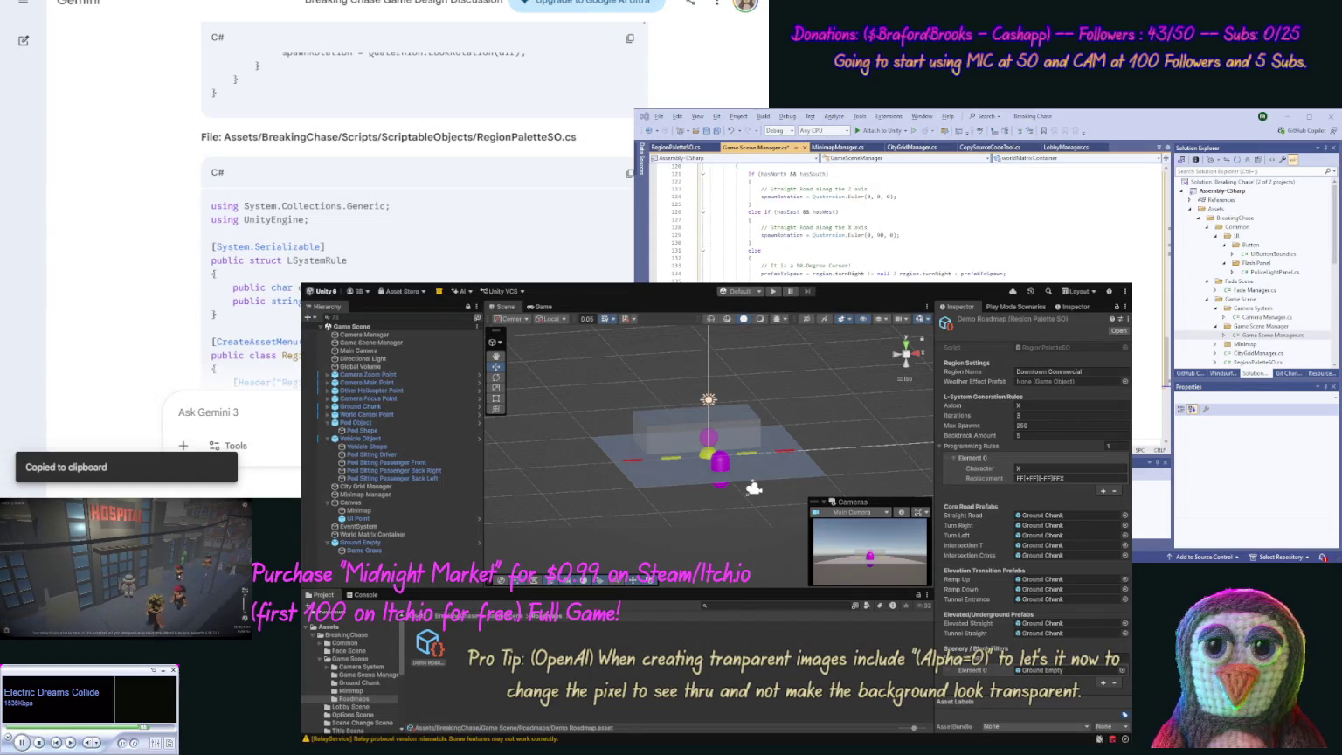
click(674, 146)
key(ctrl+a)
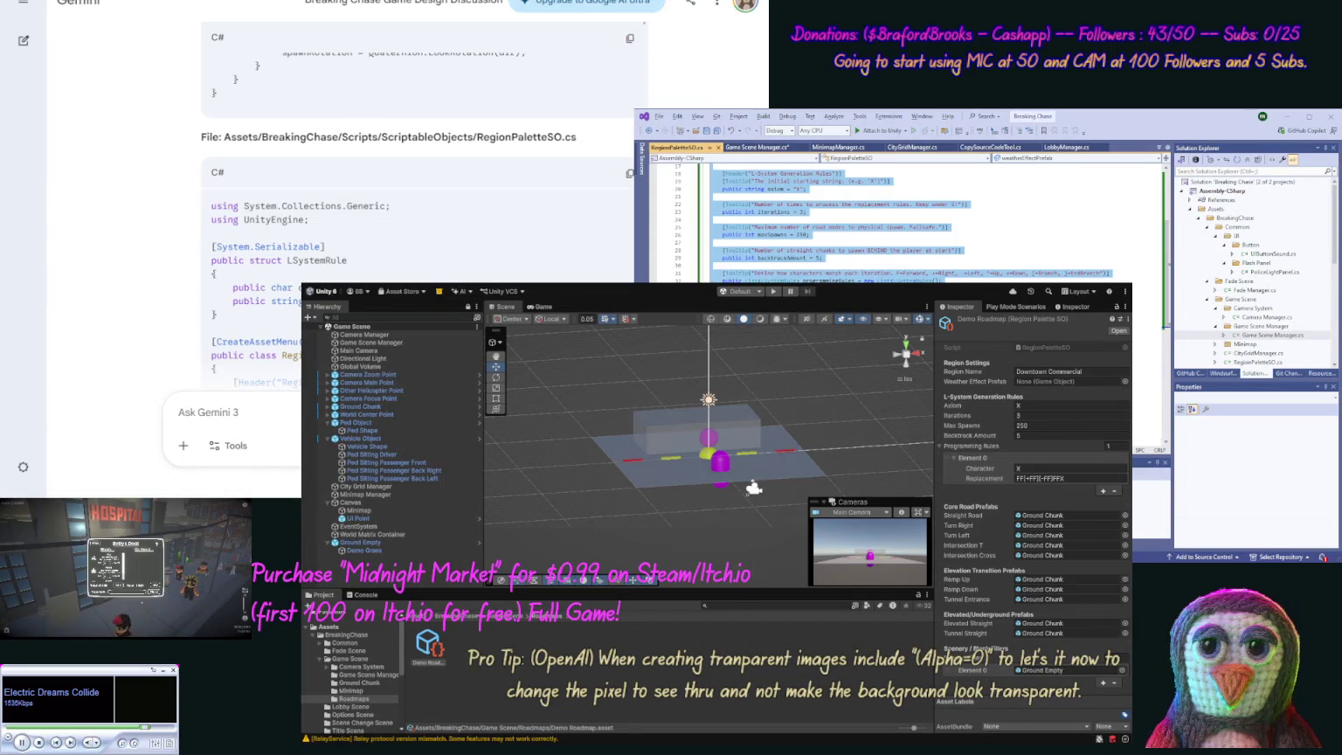
key(ctrl+v)
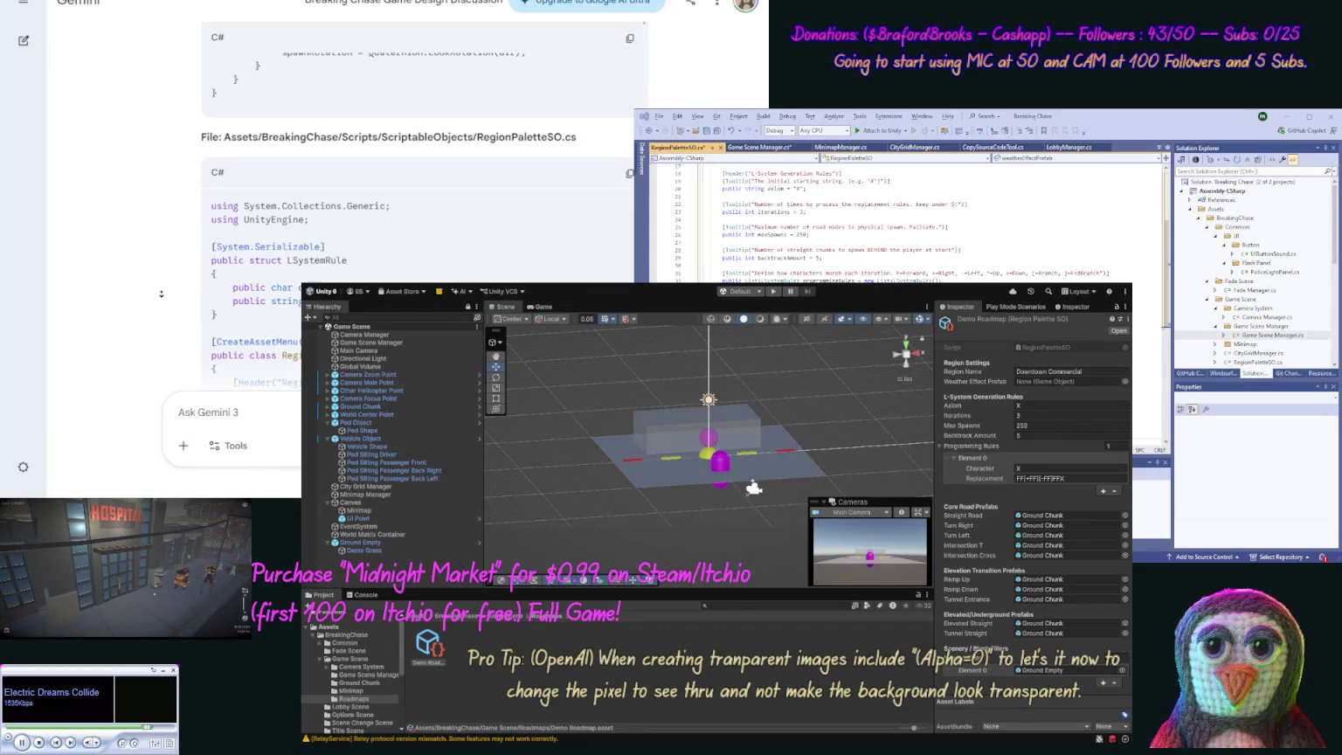
scroll(158, 346, down, 10)
scroll(158, 346, down, 5)
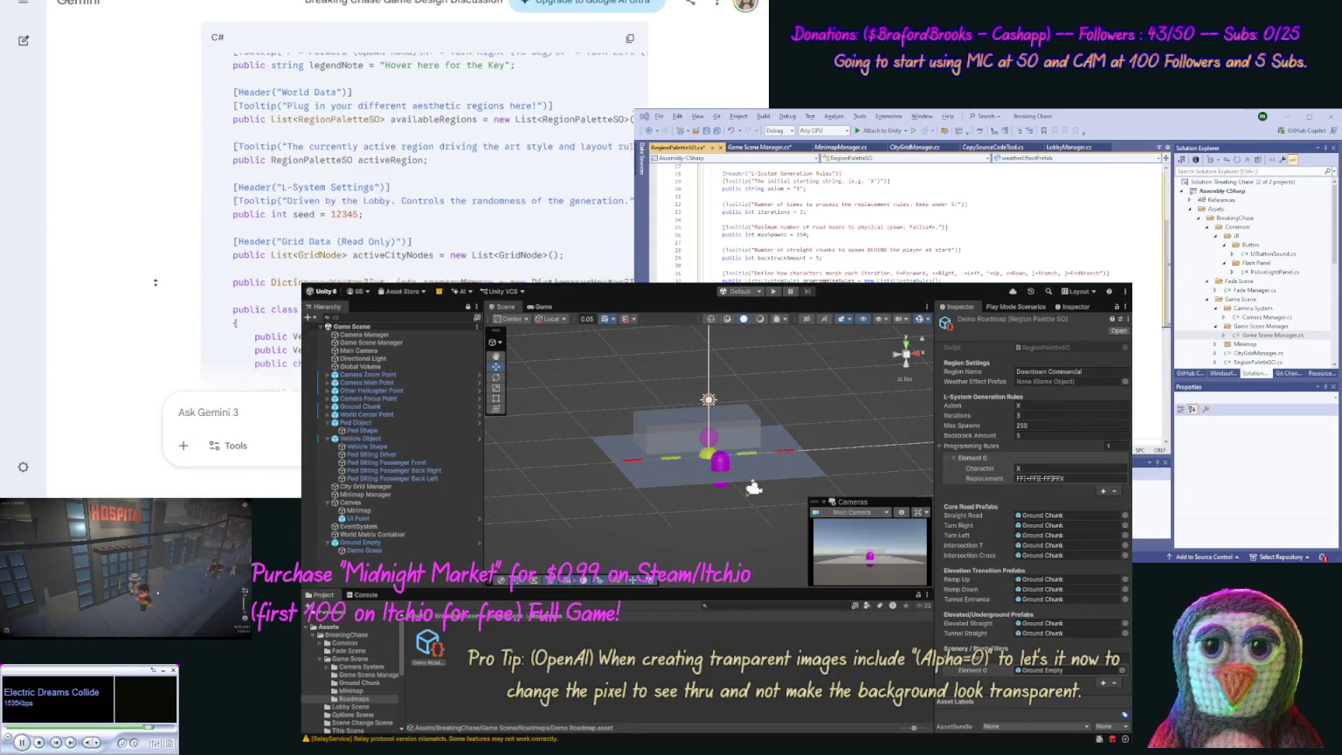
click(629, 263)
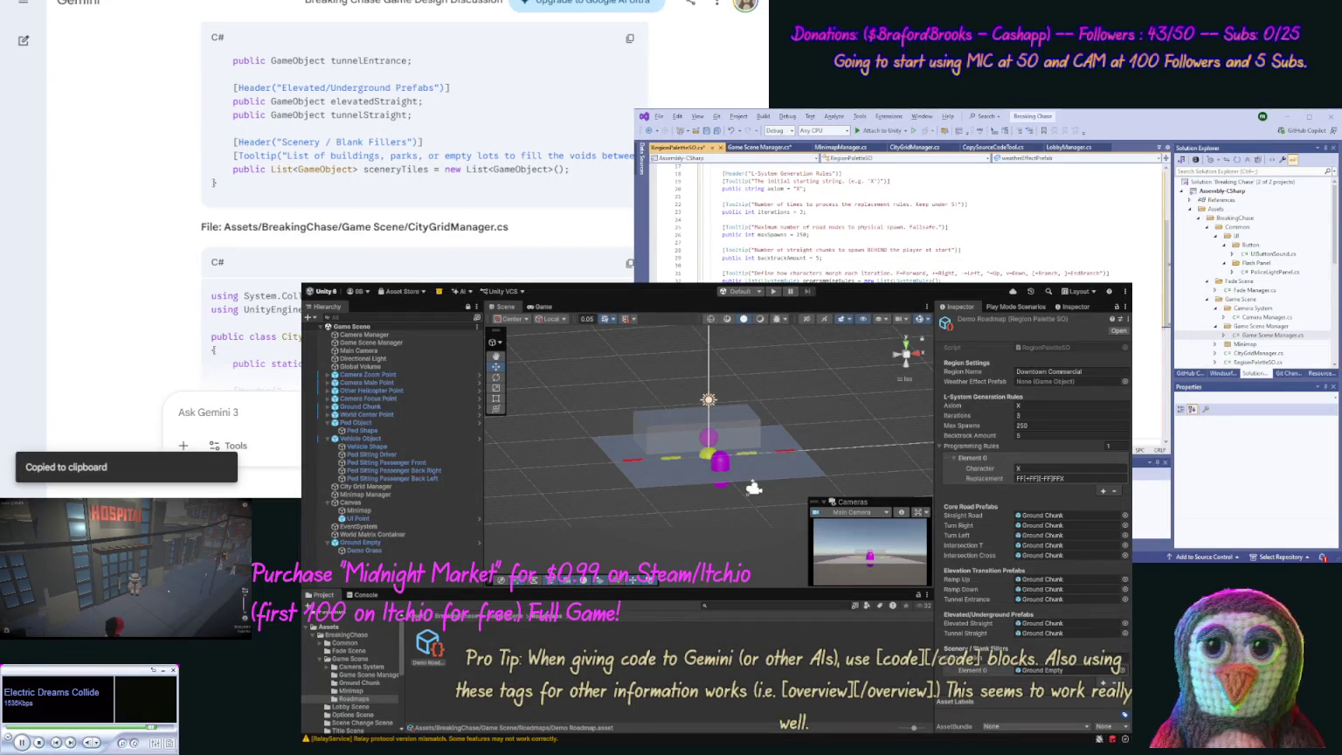
Step: Paste Gemini's updated code over all of CityGridManager.cs, review it, and save
key(ctrl+Tab)
key(ctrl+a)
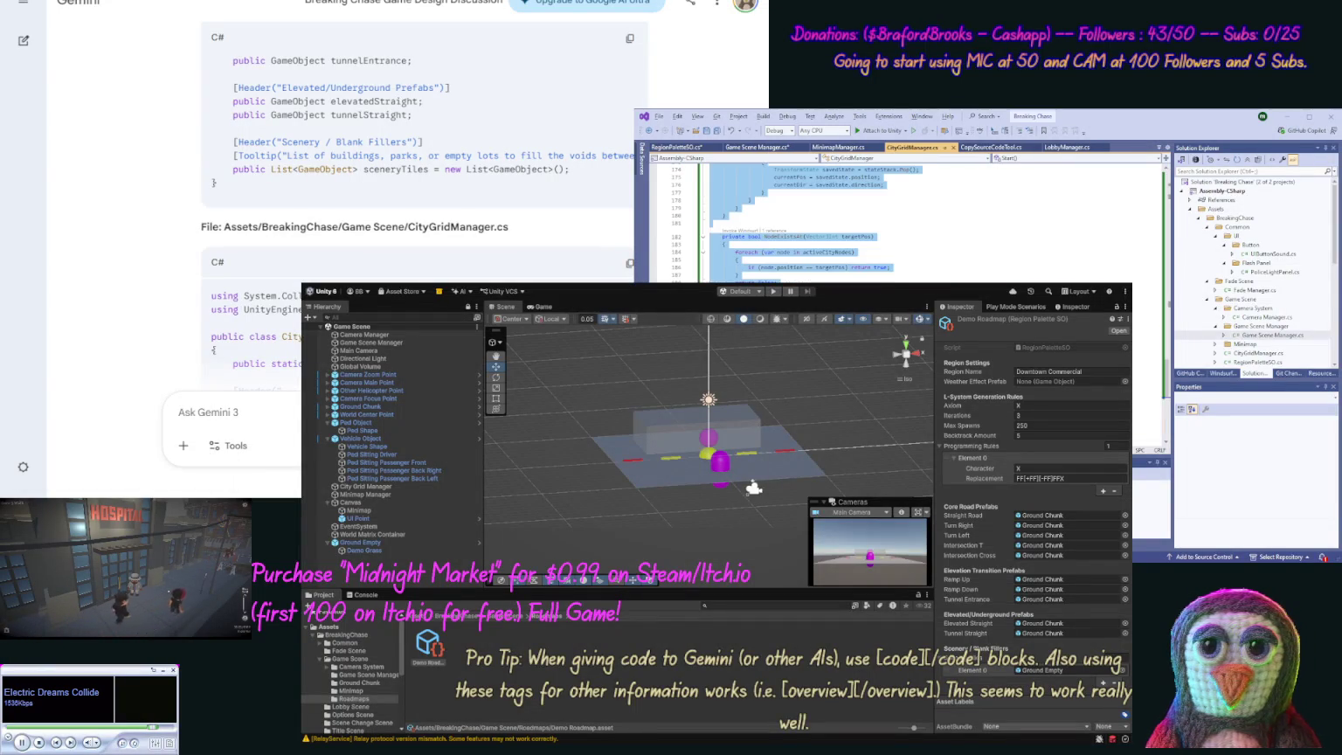
key(ctrl+v)
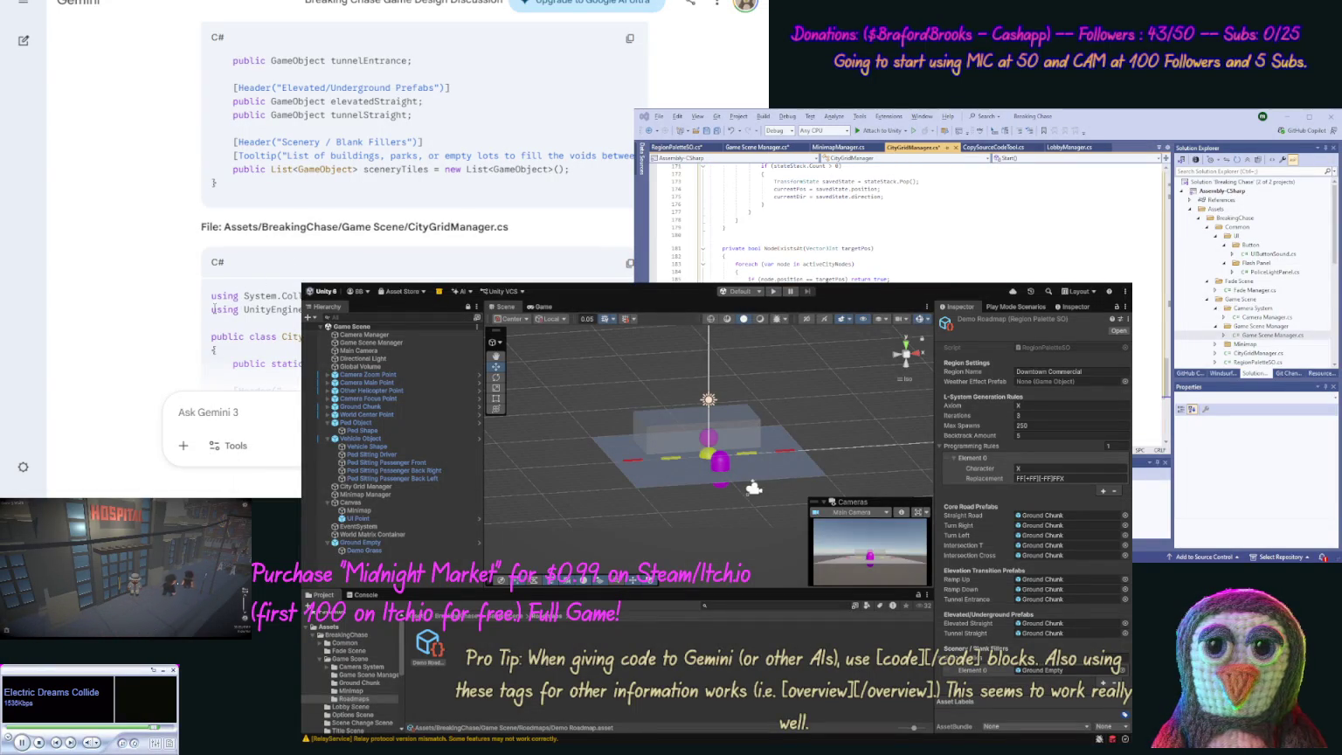
scroll(174, 229, down, 10)
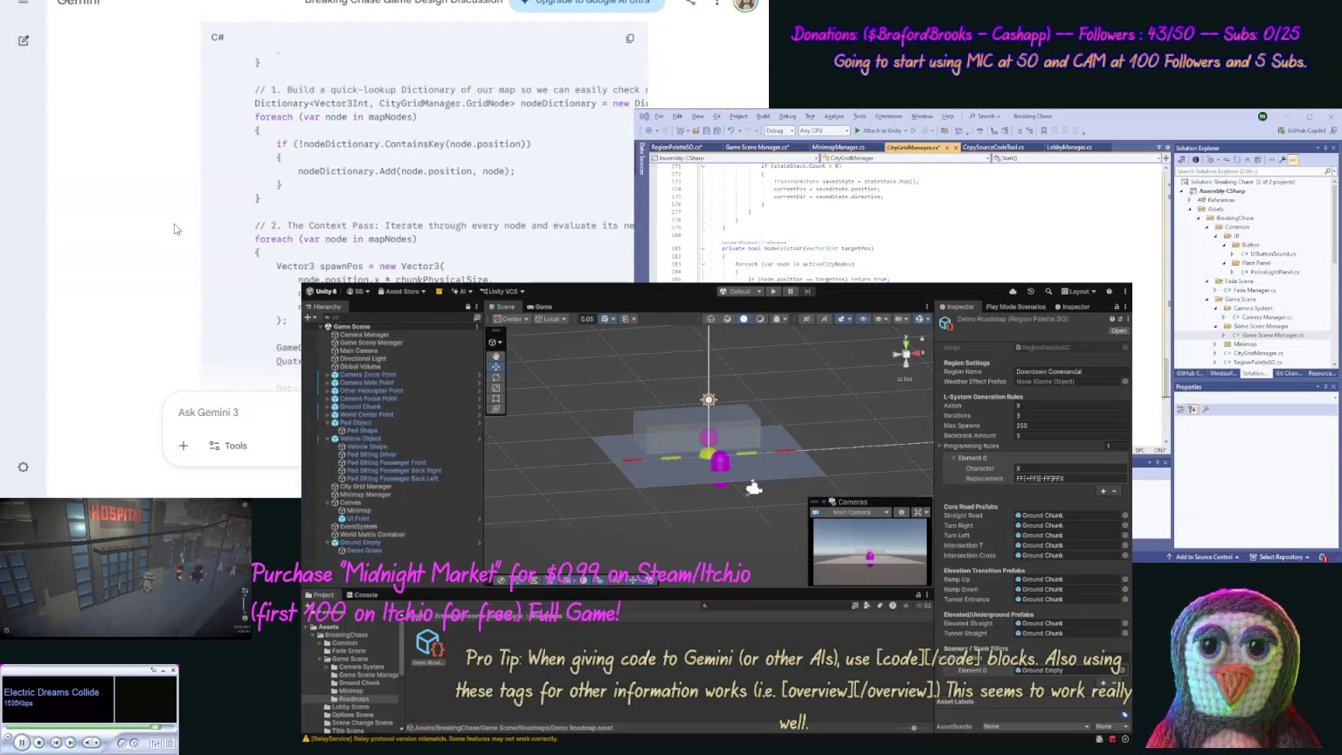
scroll(161, 292, up, 10)
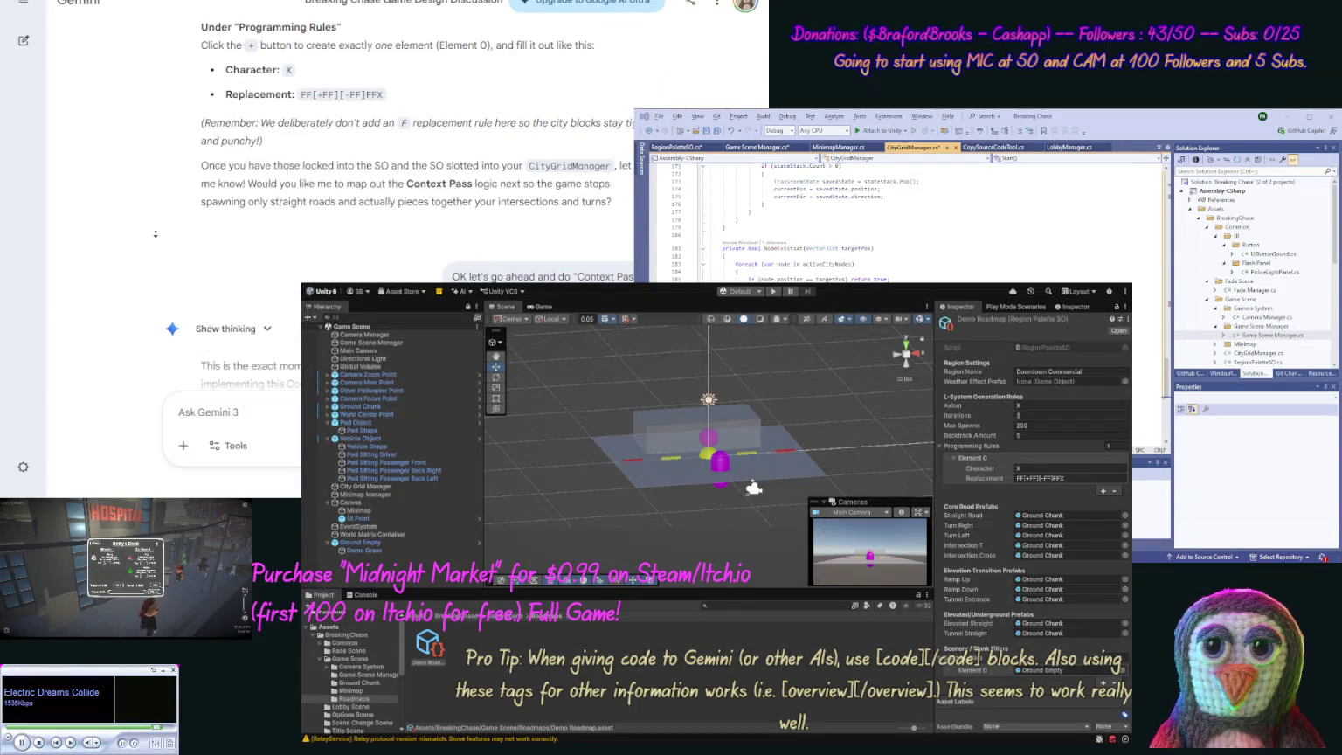
scroll(153, 273, down, 3)
scroll(140, 332, down, 5)
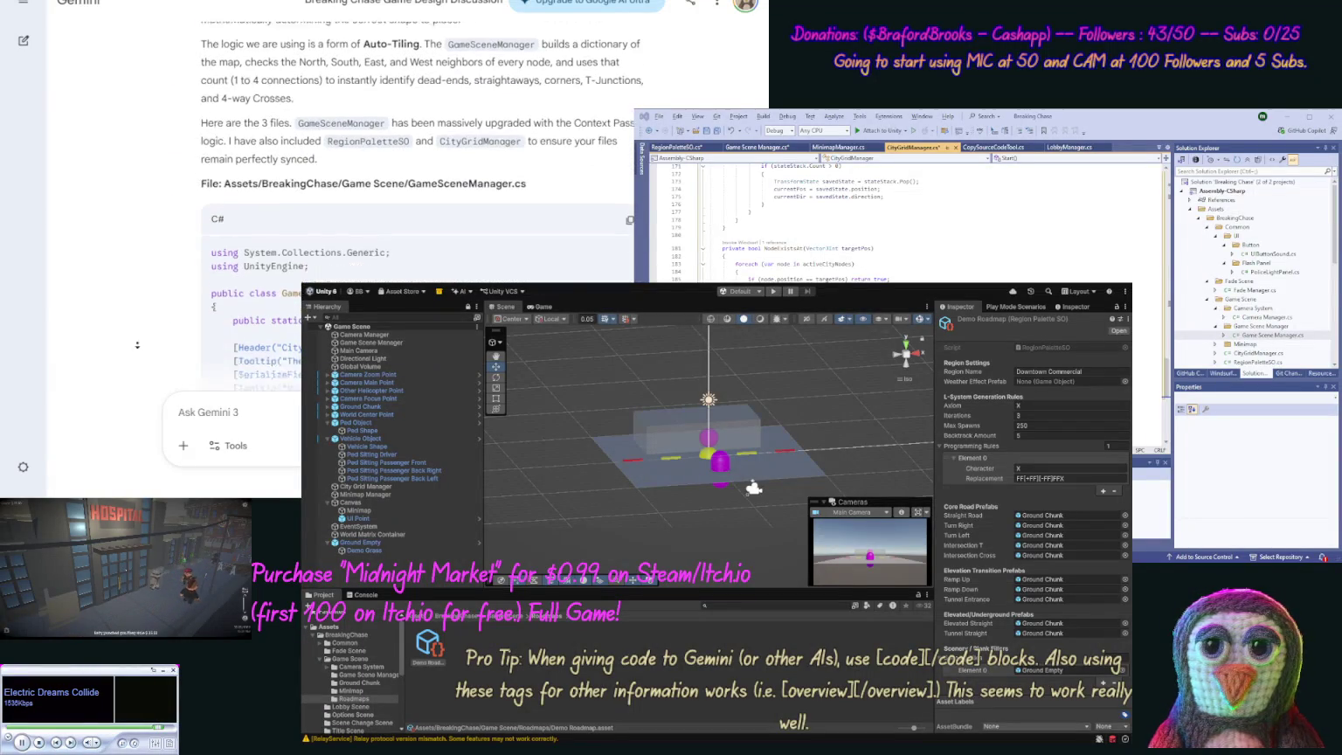
scroll(135, 358, down, 10)
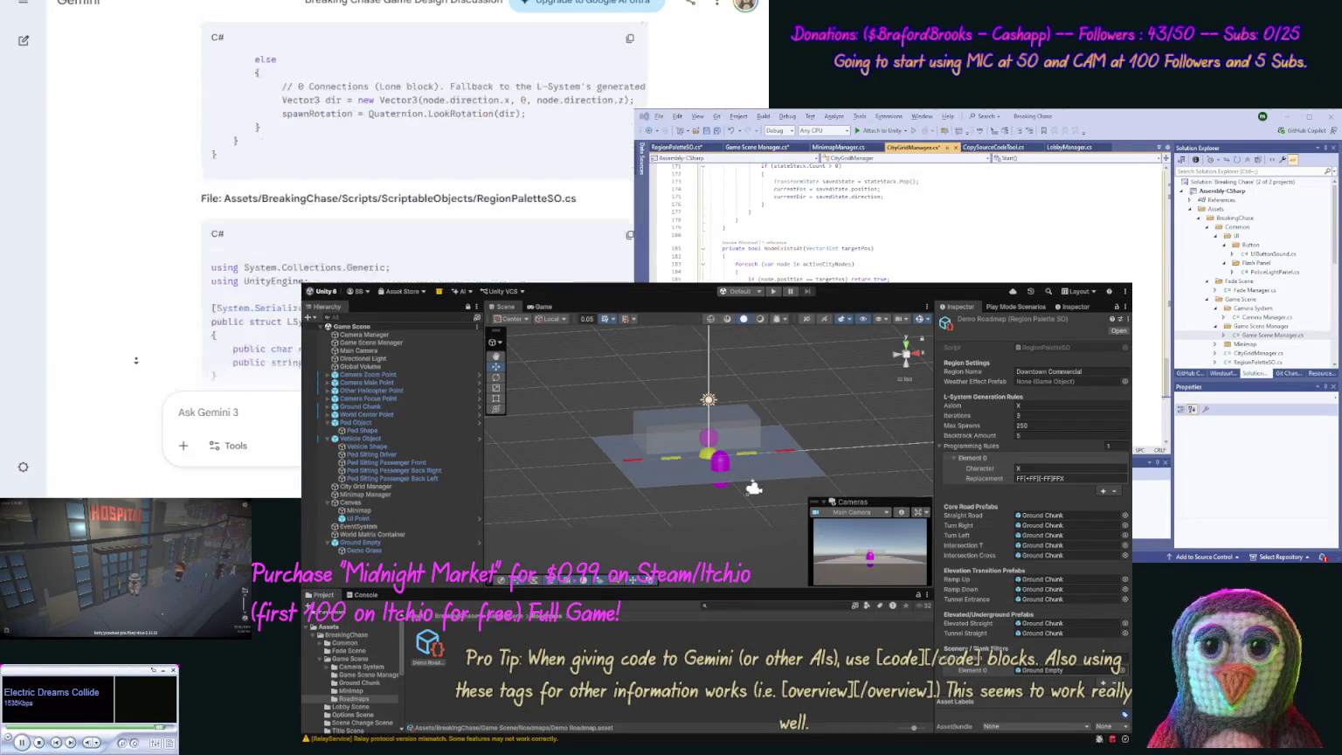
scroll(135, 360, down, 10)
scroll(140, 333, down, 15)
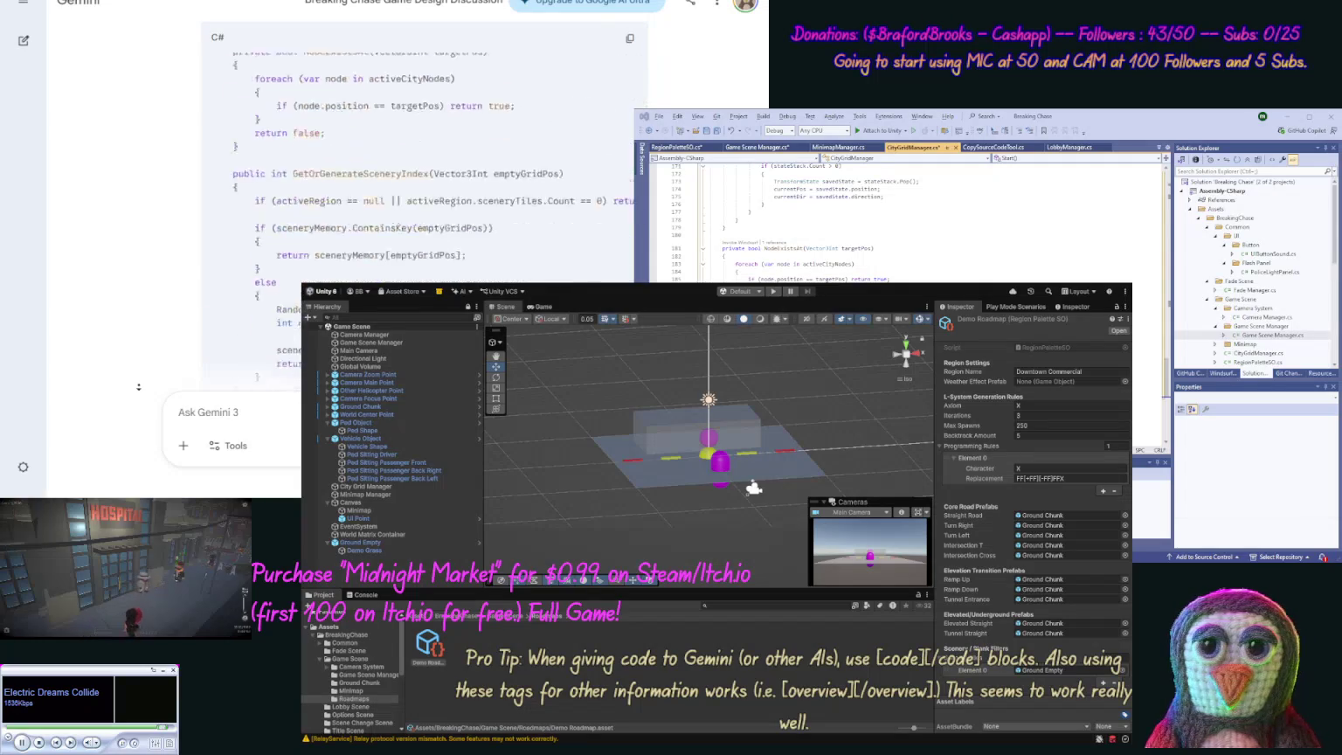
scroll(138, 386, down, 10)
click(715, 131)
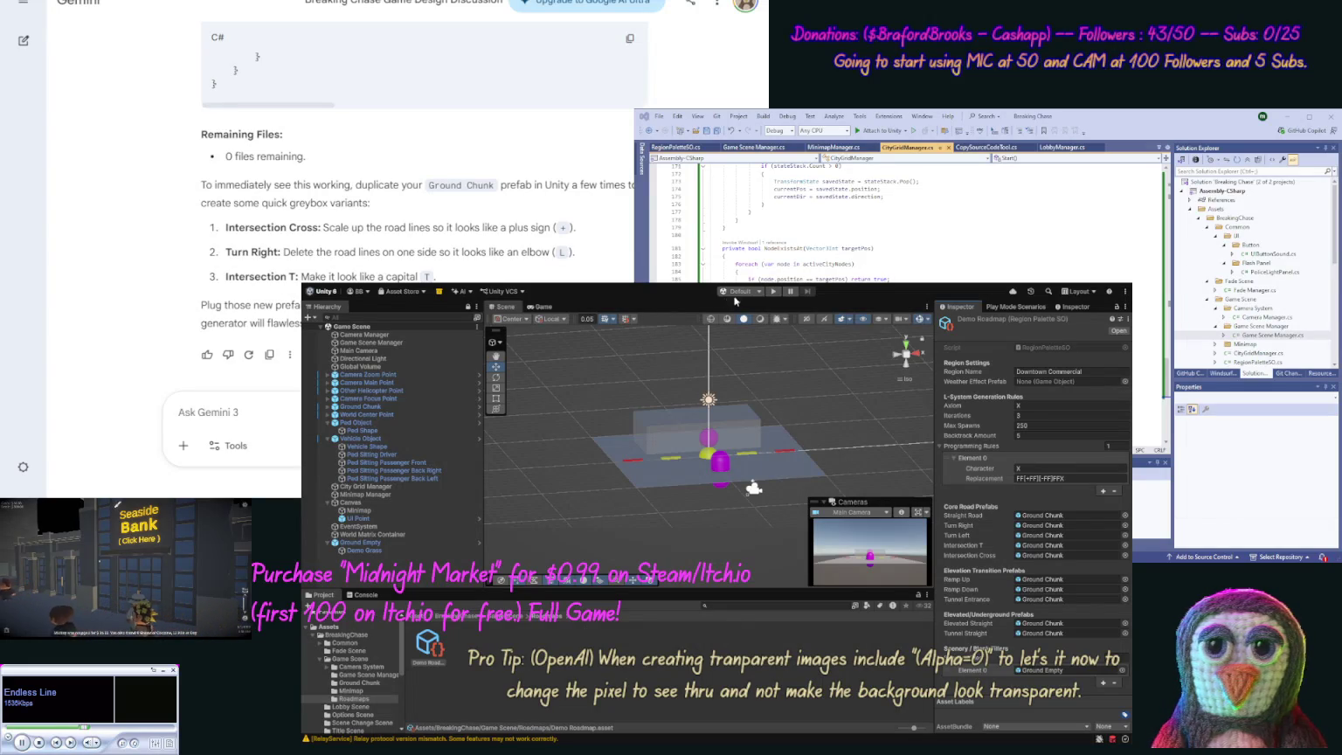
Step: Play the game to generate the city roads, then return to the Scene view
click(772, 293)
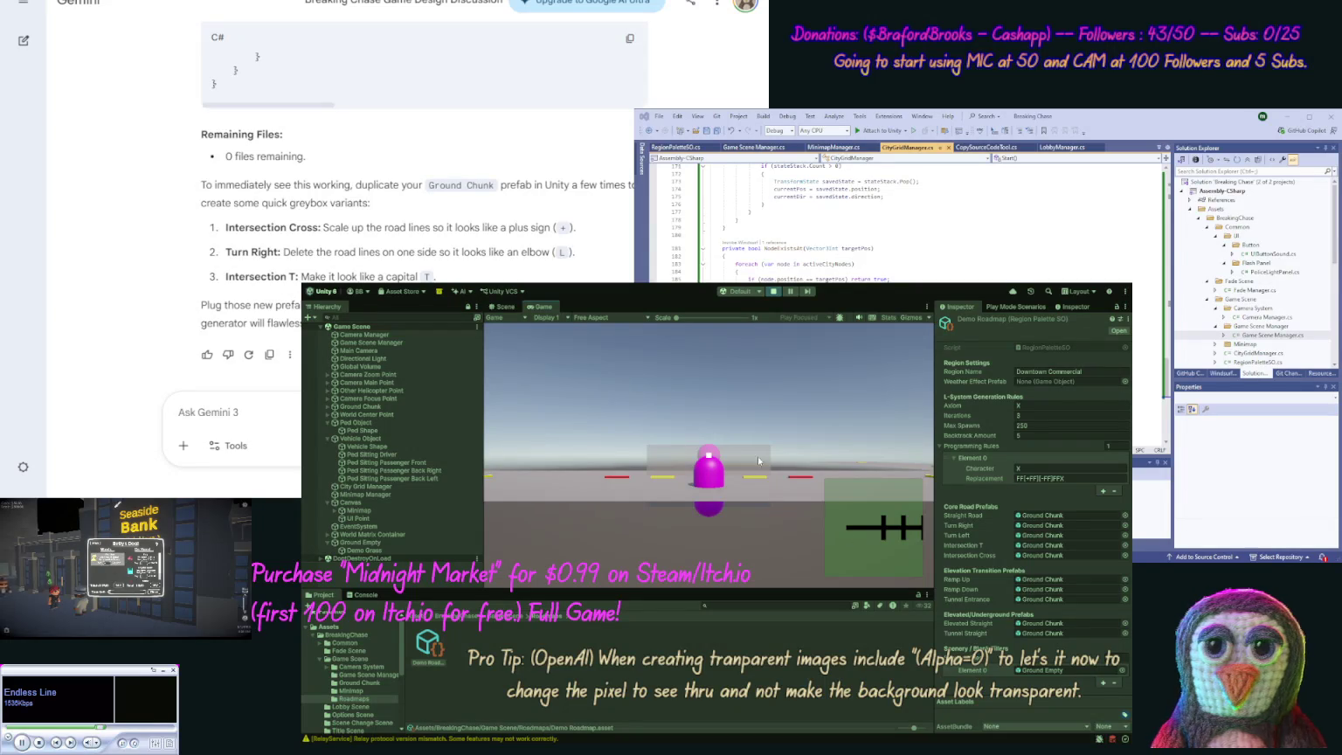
click(510, 310)
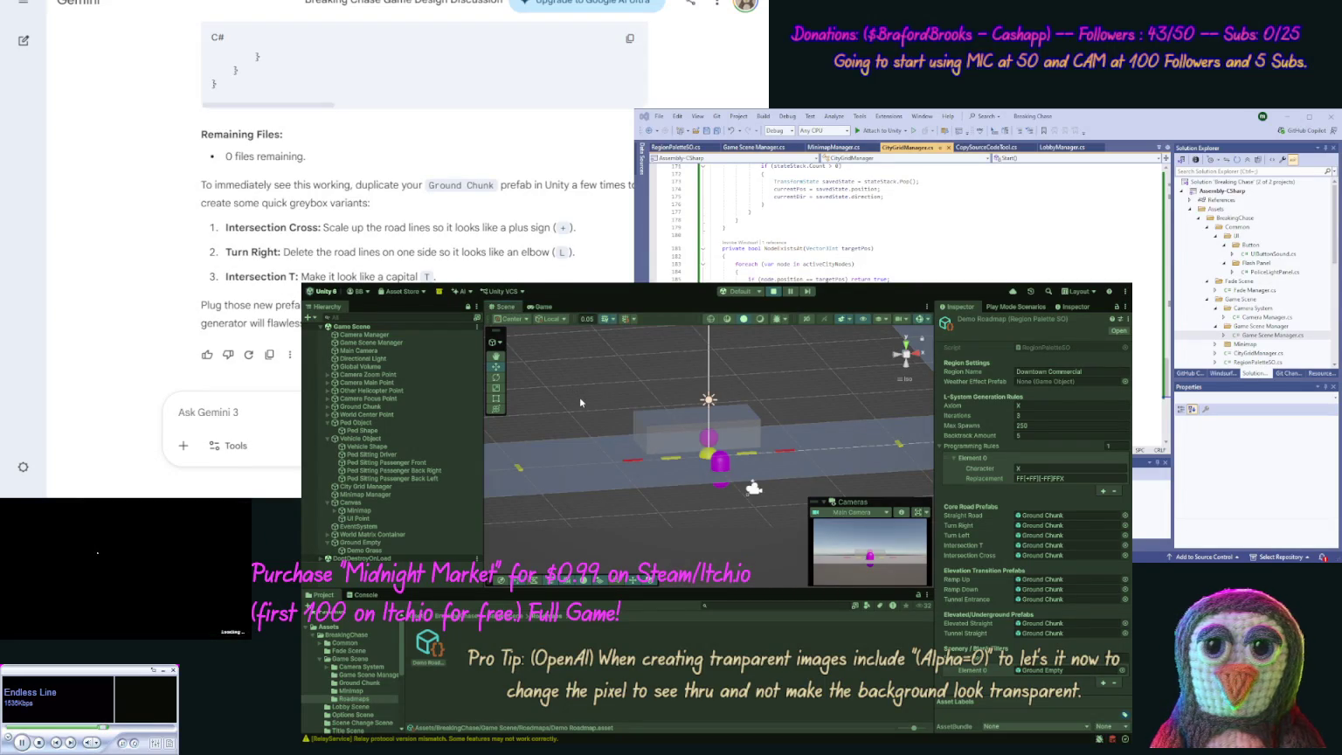
Step: Zoom, pan and frame the Scene view until the road tile grid with plus-shaped junctions shows
scroll(578, 397, down, 2)
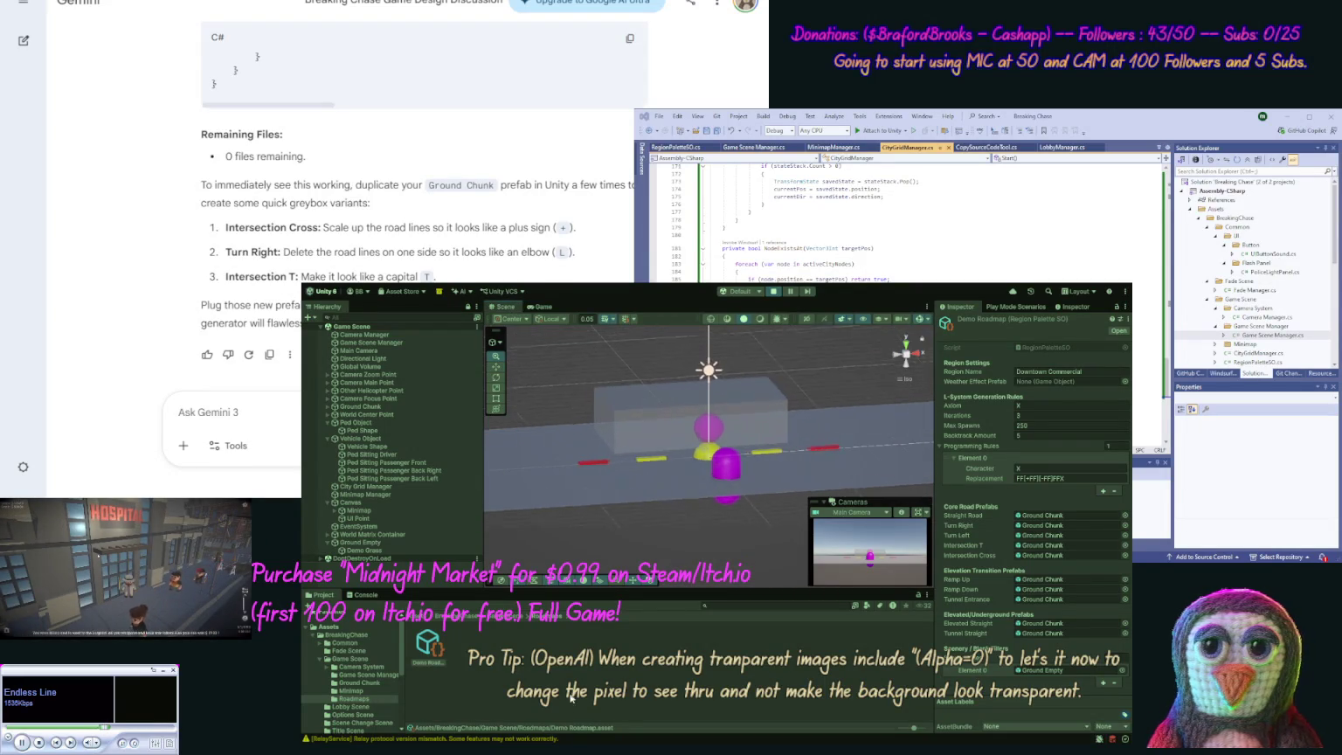
scroll(746, 482, down, 3)
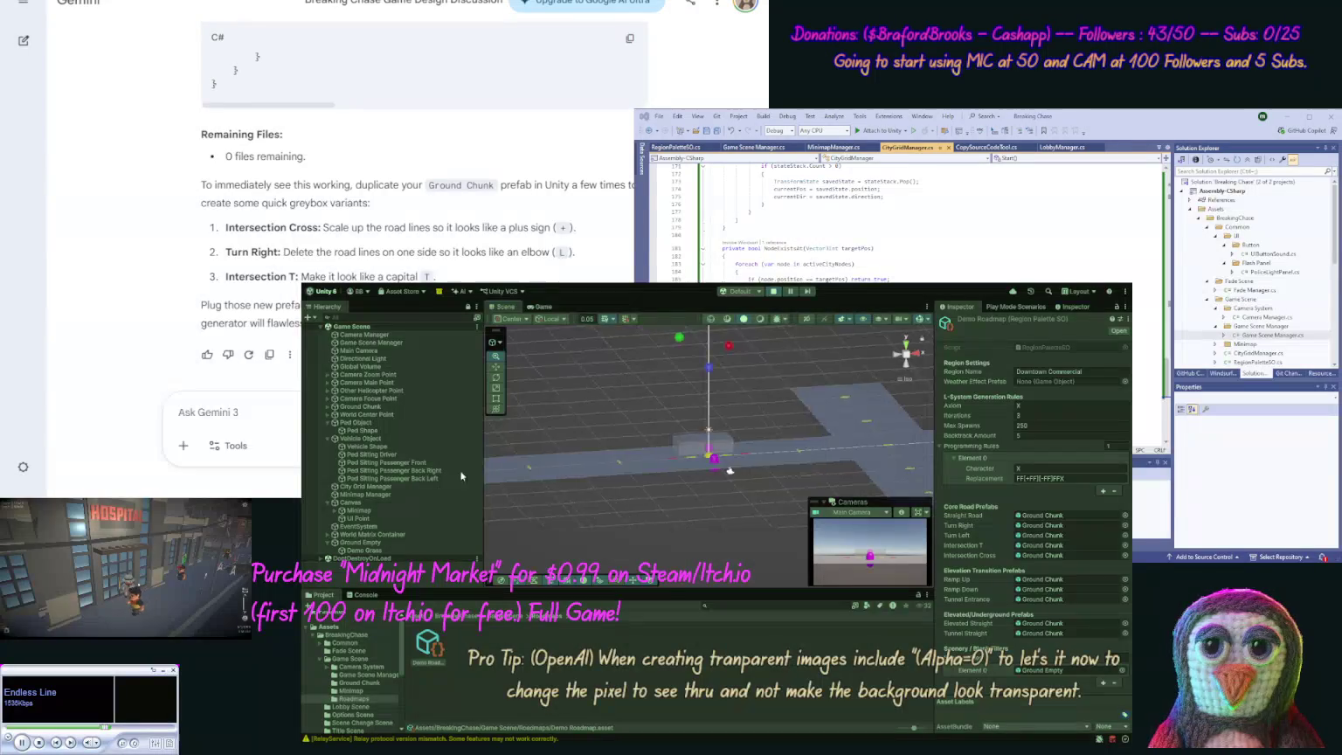
scroll(839, 425, up, 2)
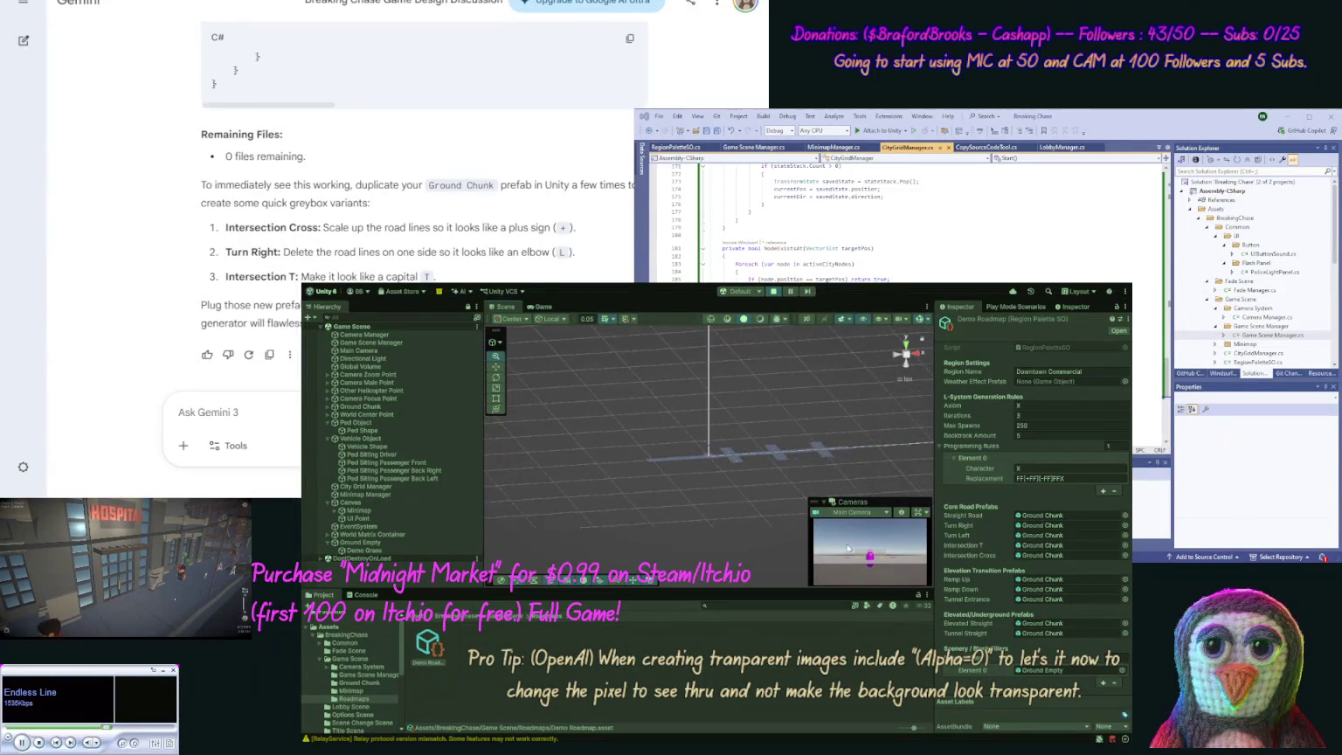
scroll(838, 424, up, 5)
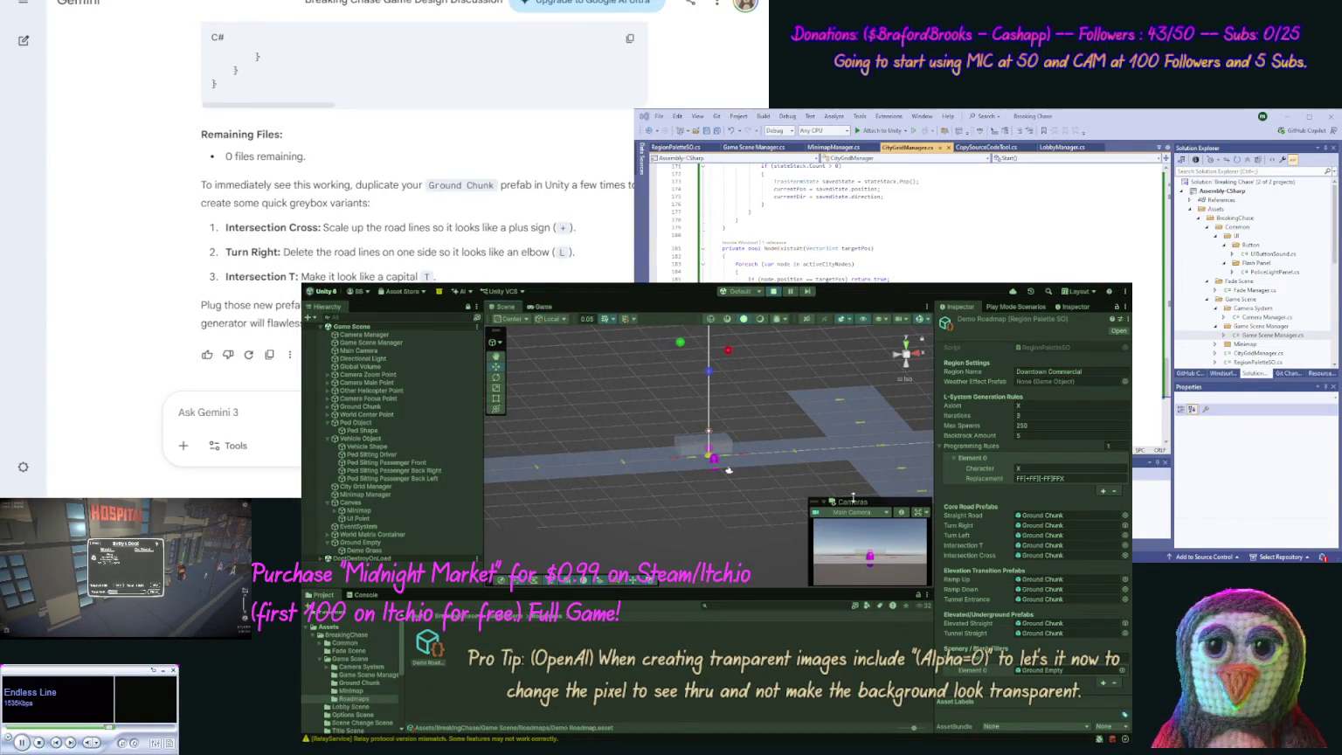
mouse_move(728, 471)
mouse_down()
mouse_move(905, 350)
mouse_move(556, 515)
mouse_up()
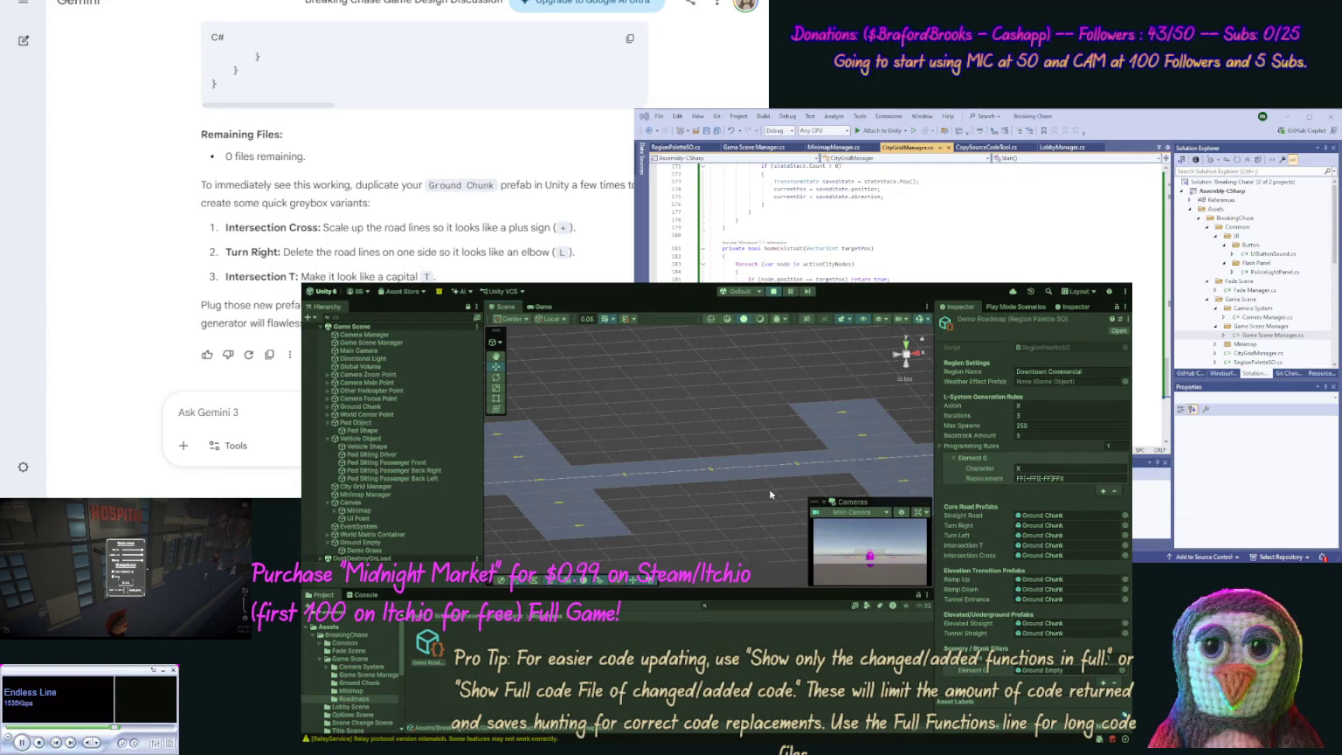
key(f)
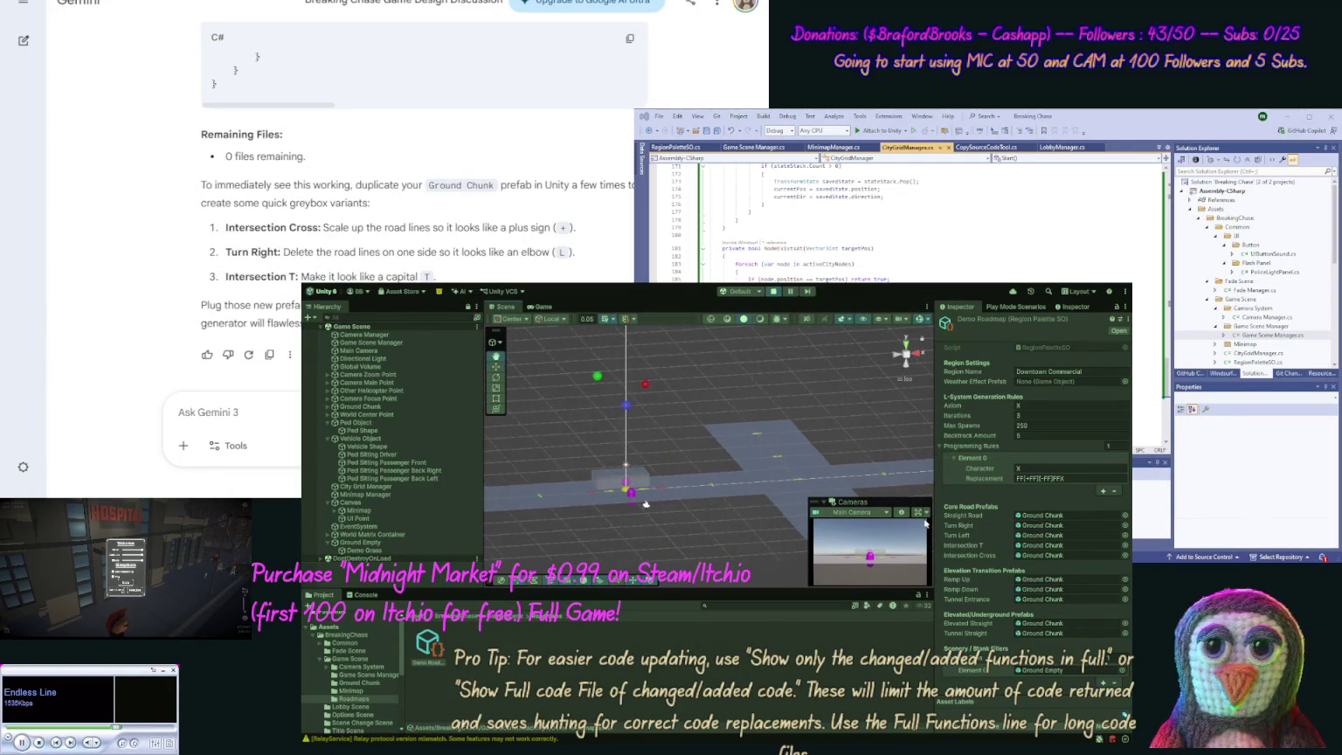
drag(681, 530, 786, 531)
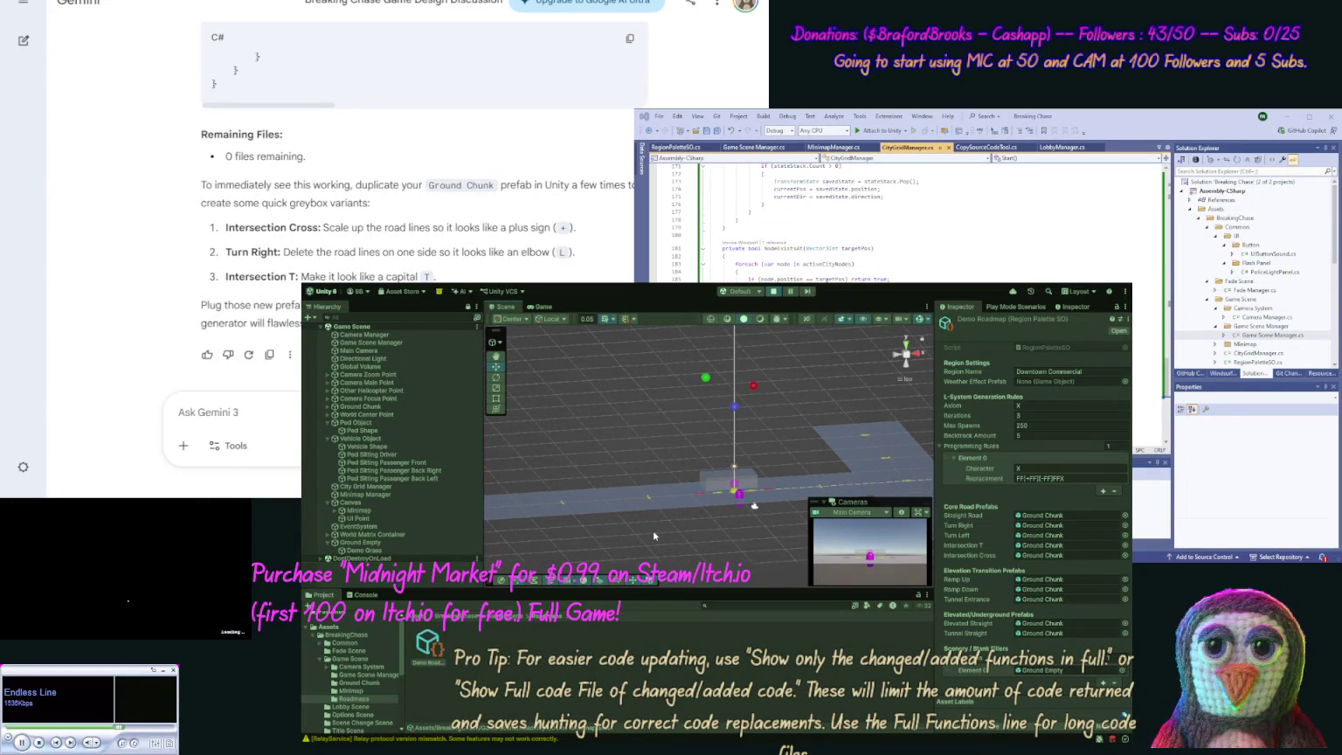
drag(585, 513, 669, 523)
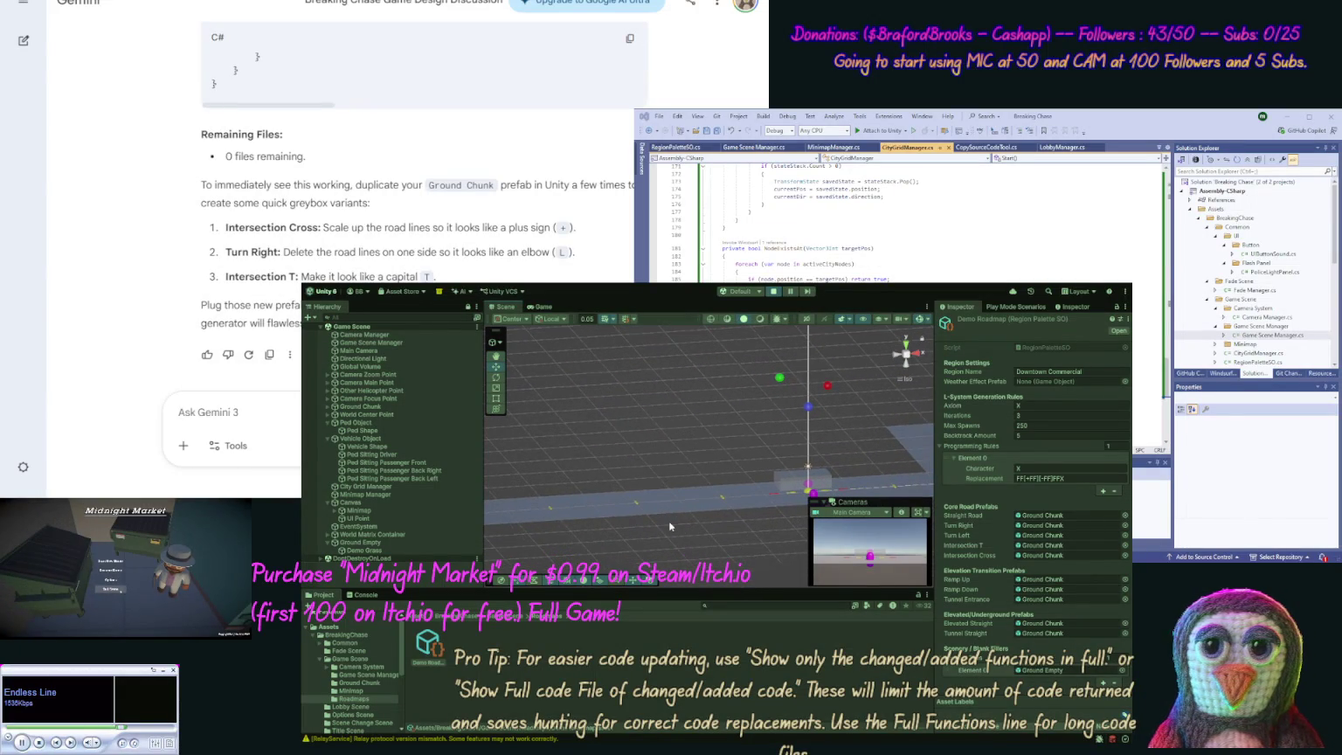
scroll(669, 521, up, 3)
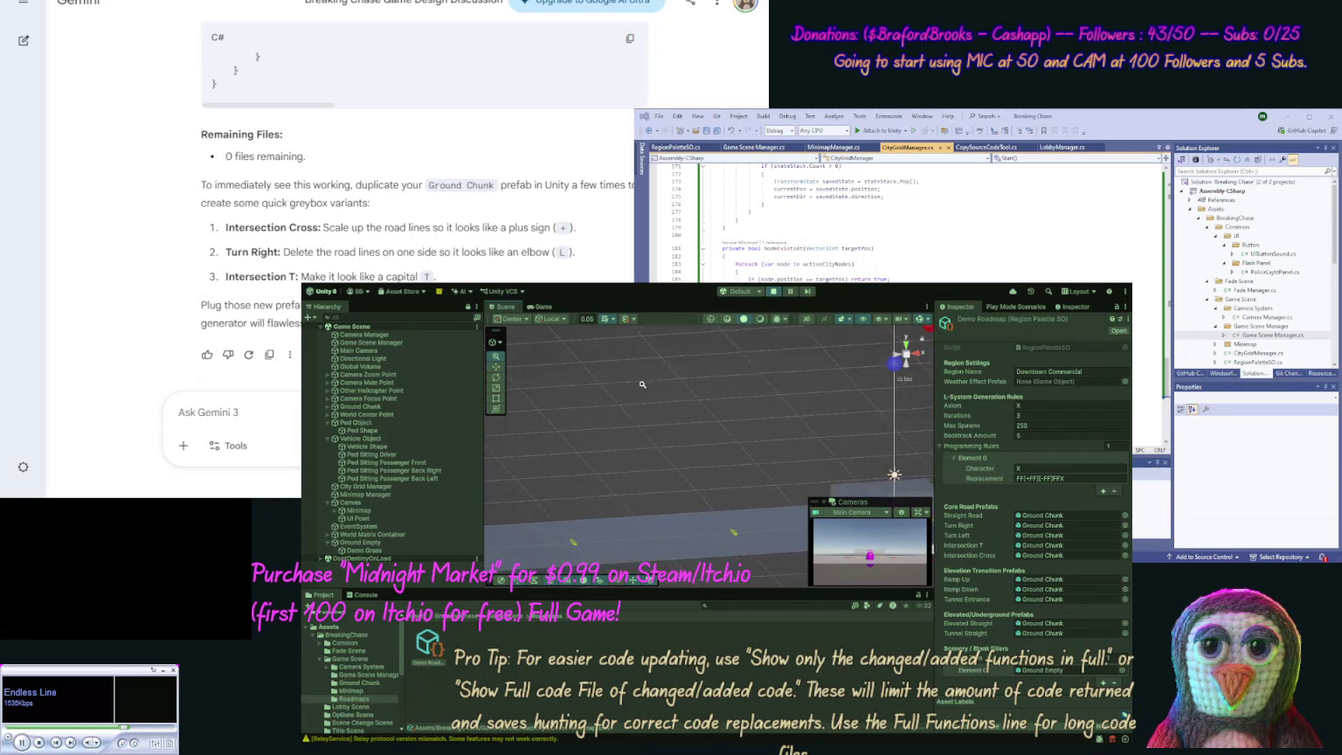
drag(708, 421, 582, 397)
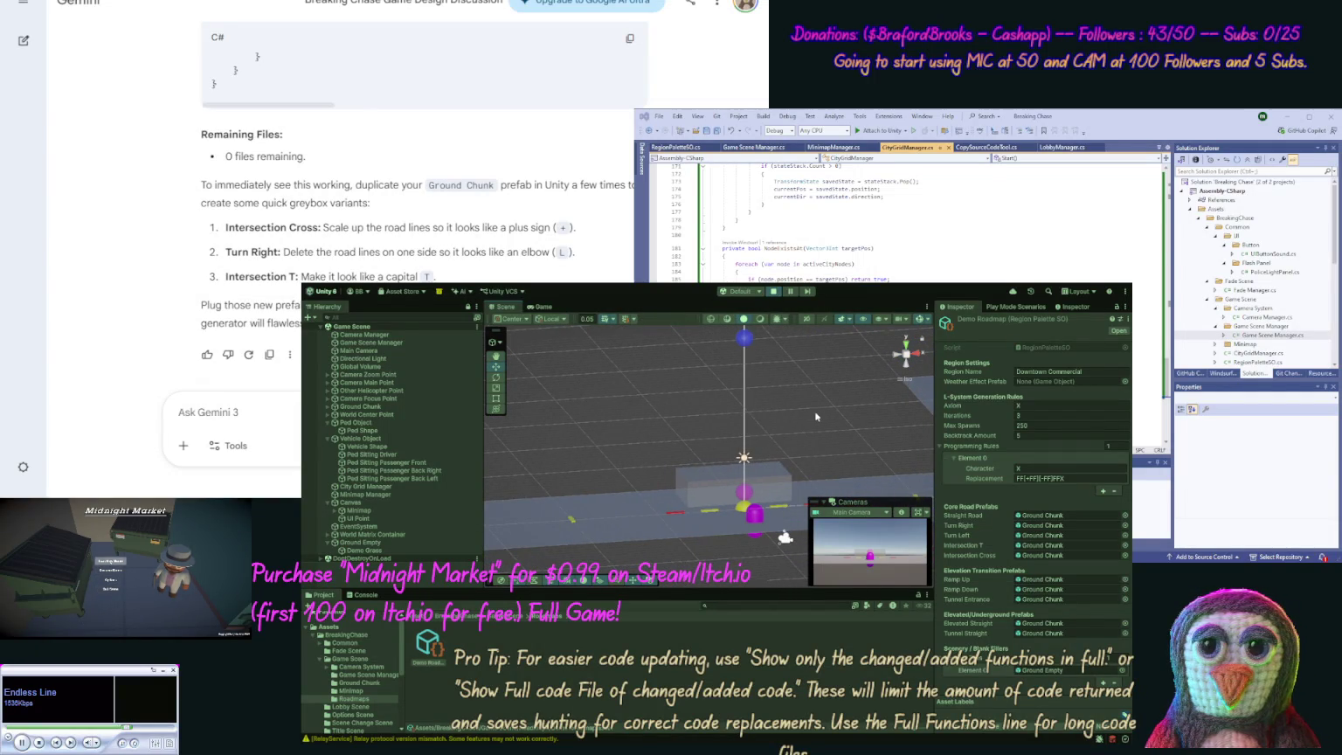
drag(815, 410, 518, 416)
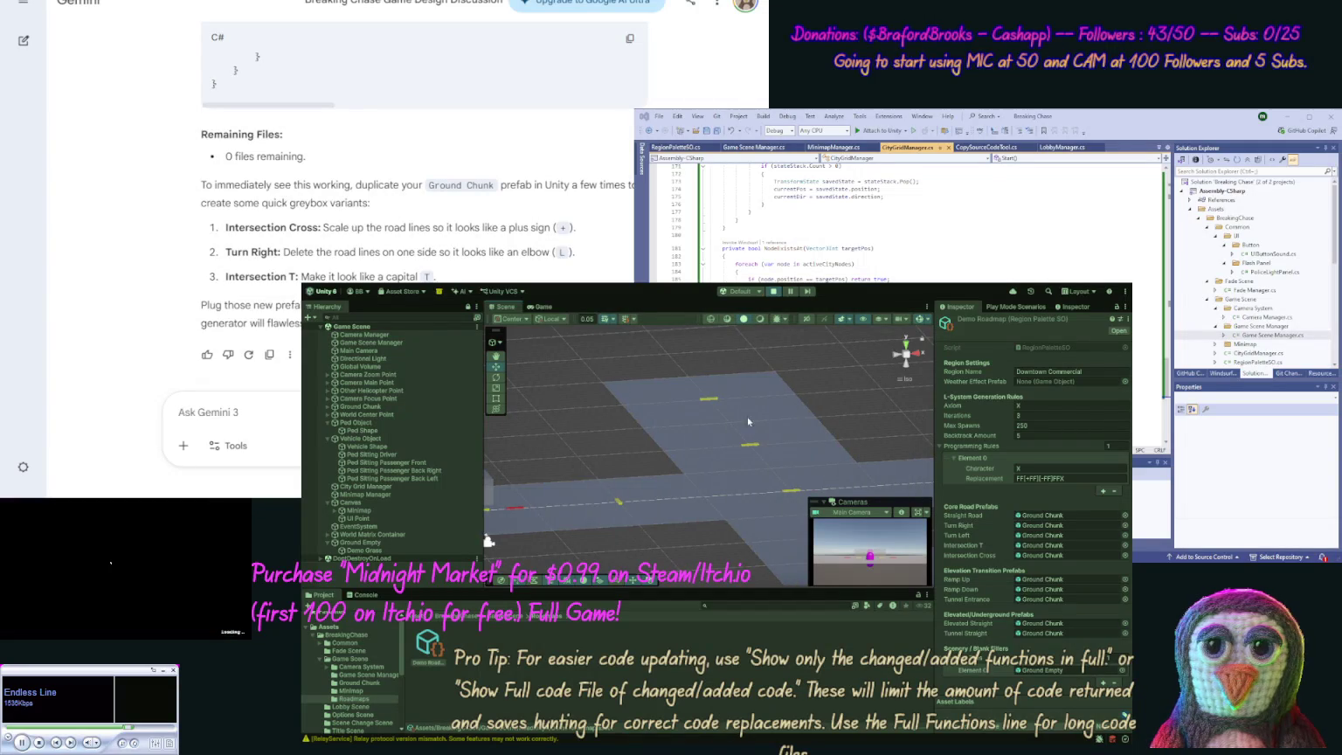
drag(864, 415, 757, 406)
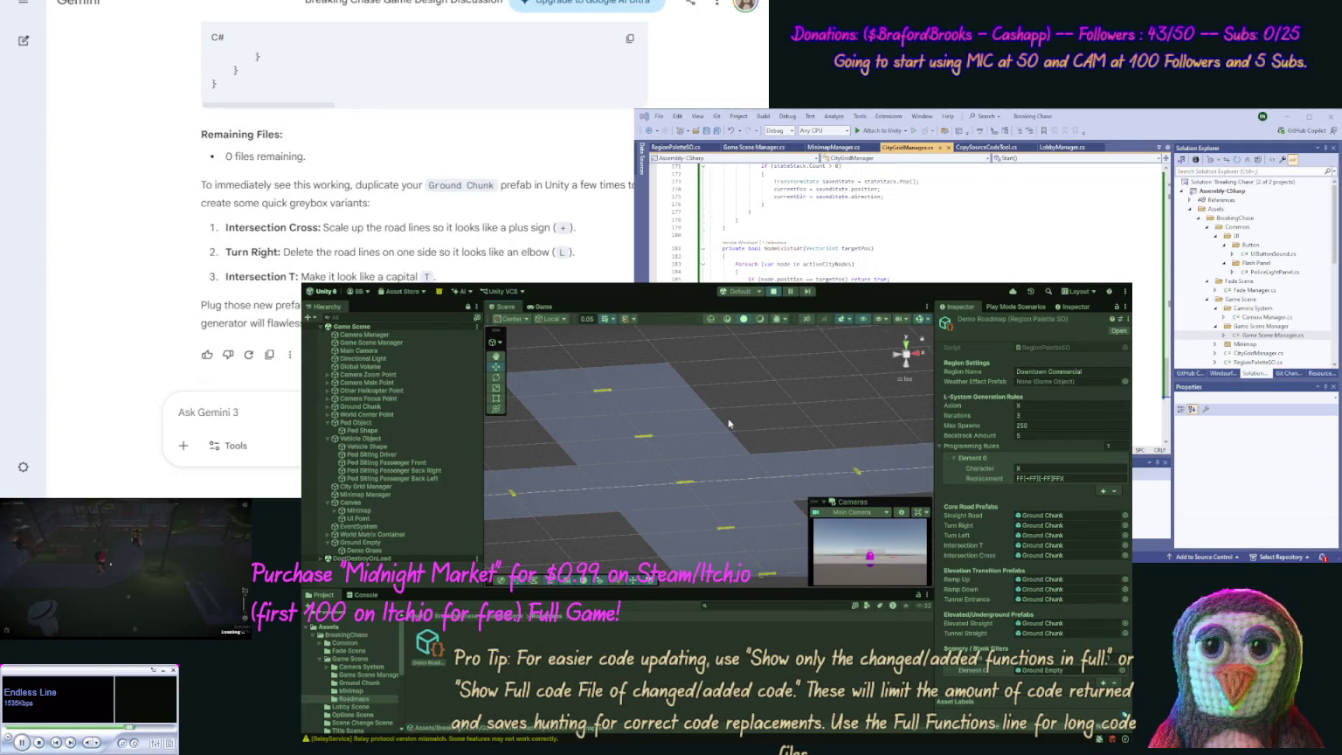
click(328, 535)
Step: Inspect Road [-5, 0, 0] with its Base Ground and Road Line parts, then expand Ground Chunk
click(339, 543)
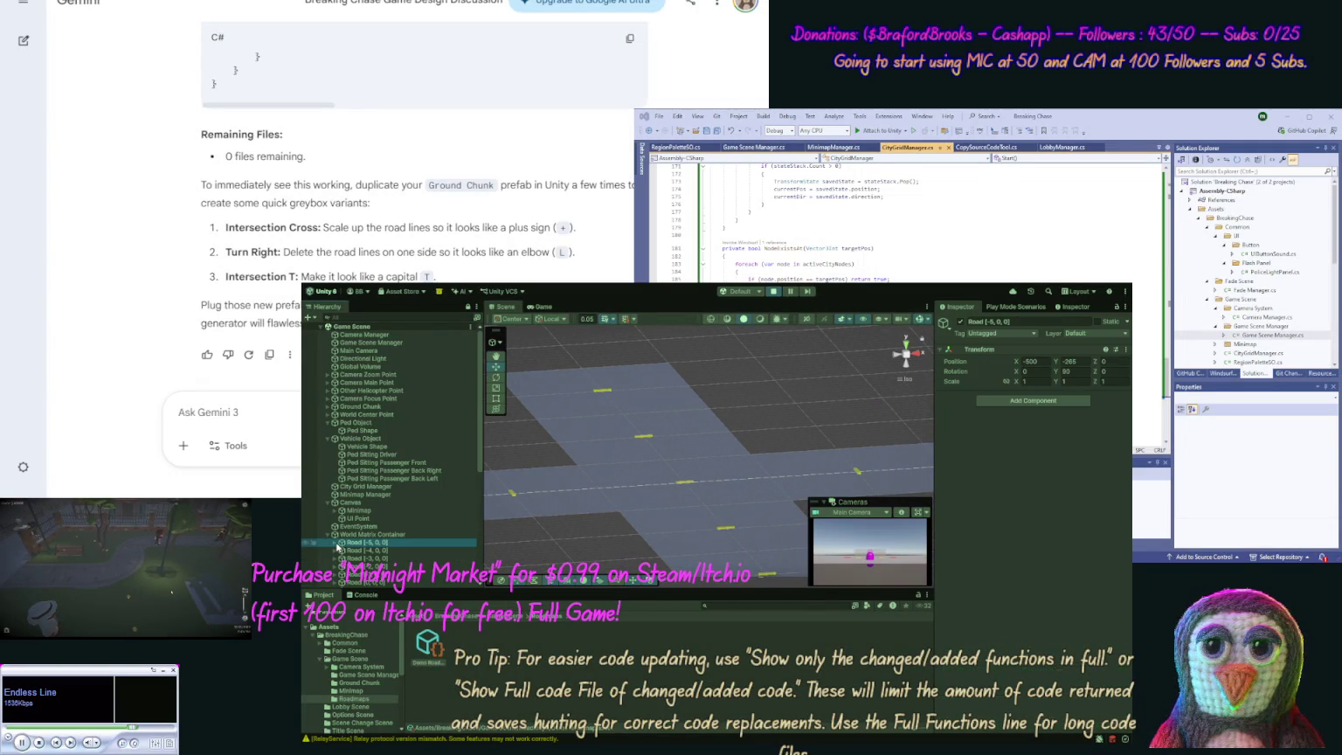
click(371, 552)
click(367, 544)
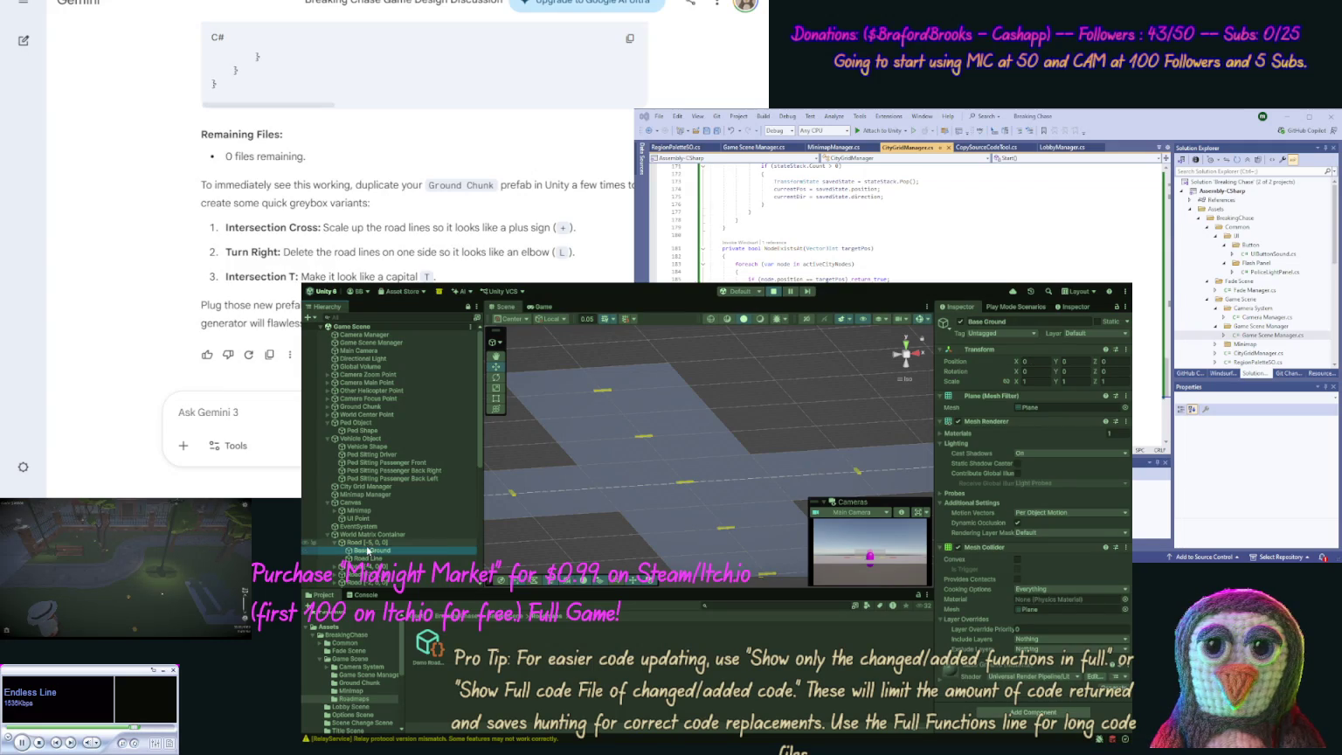
double_click(343, 543)
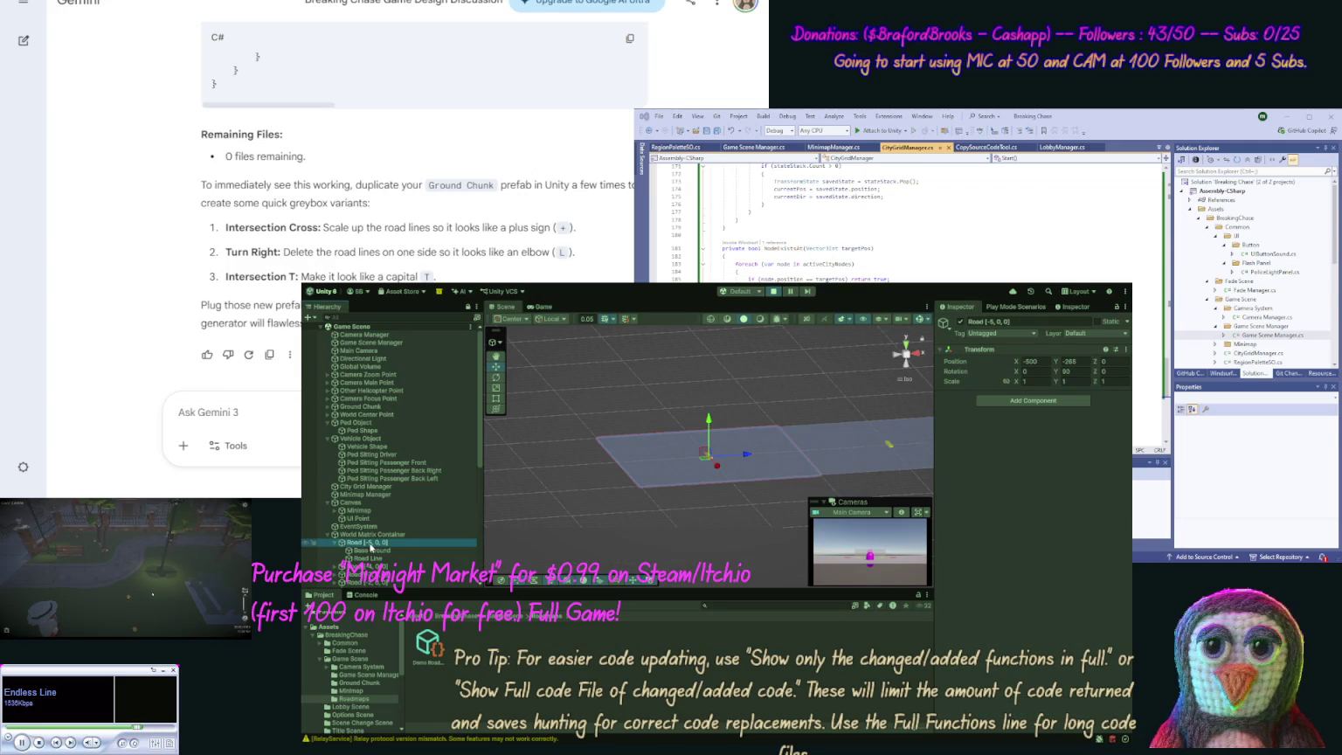
click(374, 550)
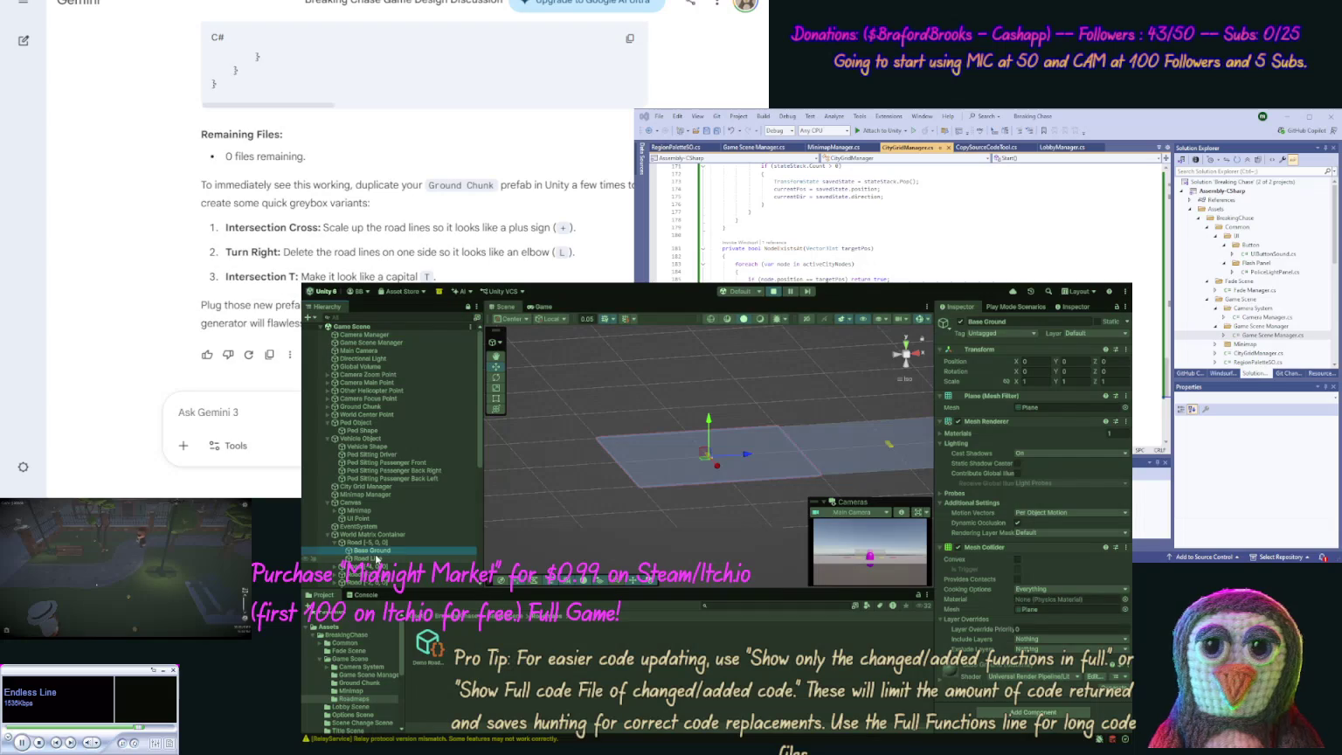
click(377, 558)
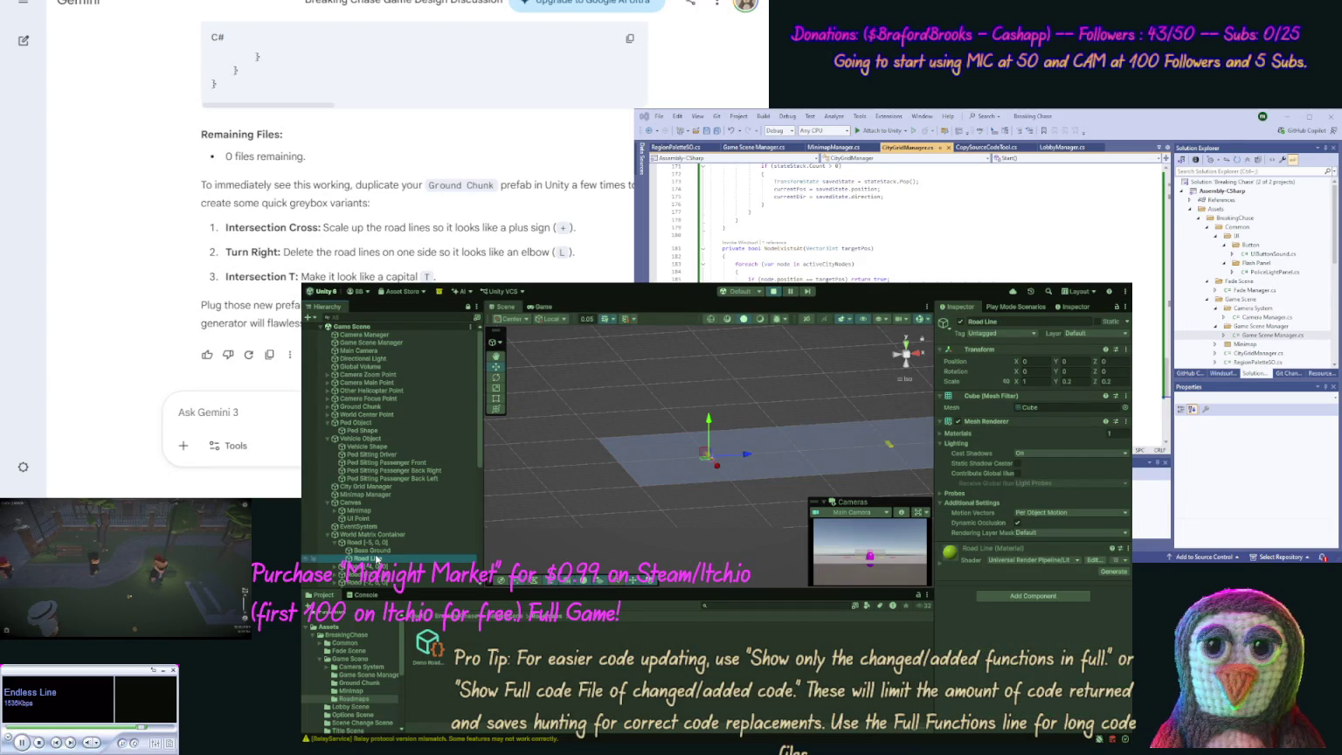
click(327, 407)
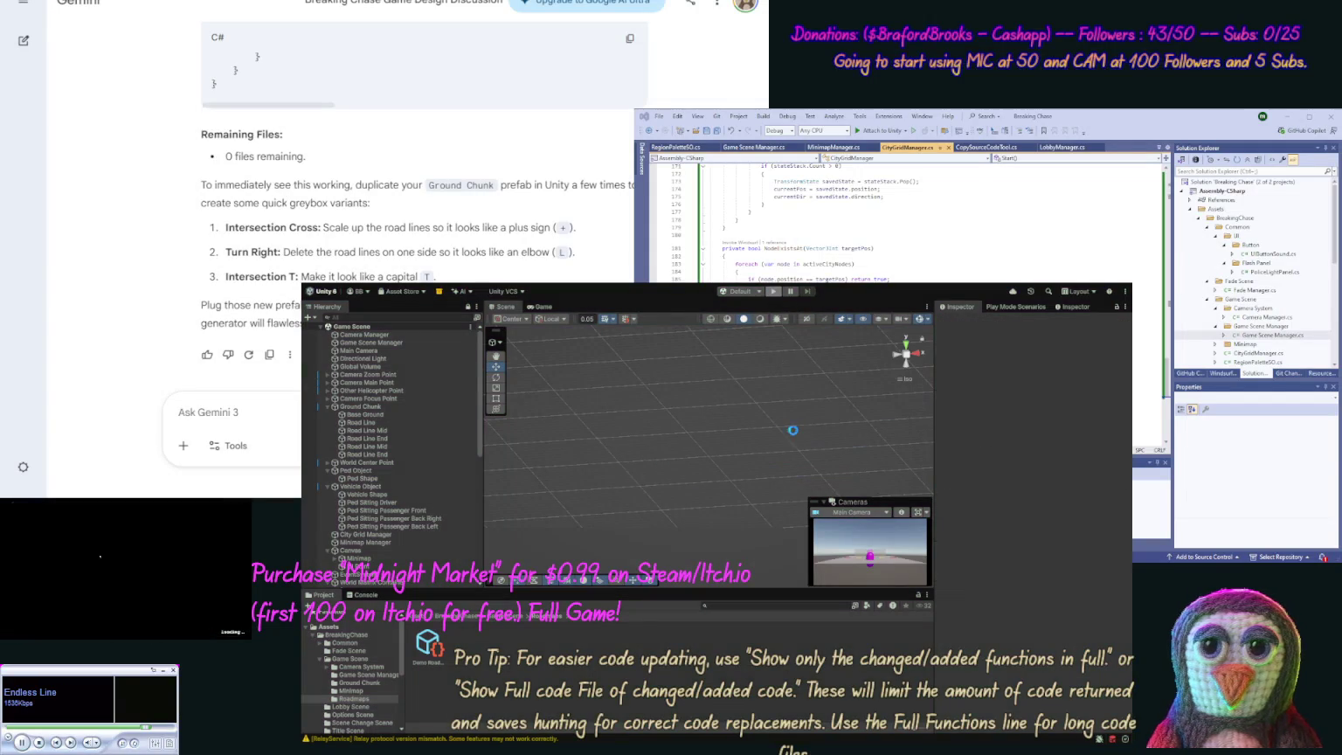
Step: Select Ground Chunk in the Hierarchy to check its Transform, then frame it in the scene
click(382, 407)
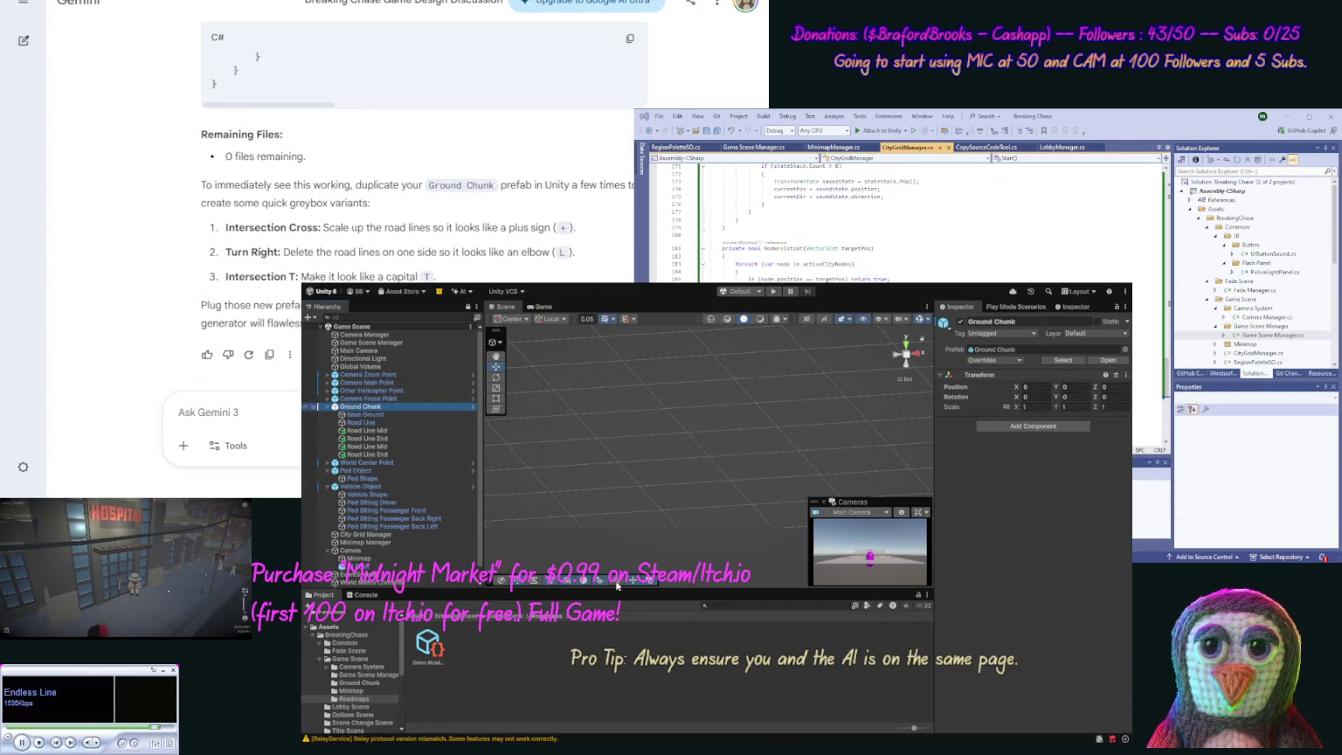
click(616, 586)
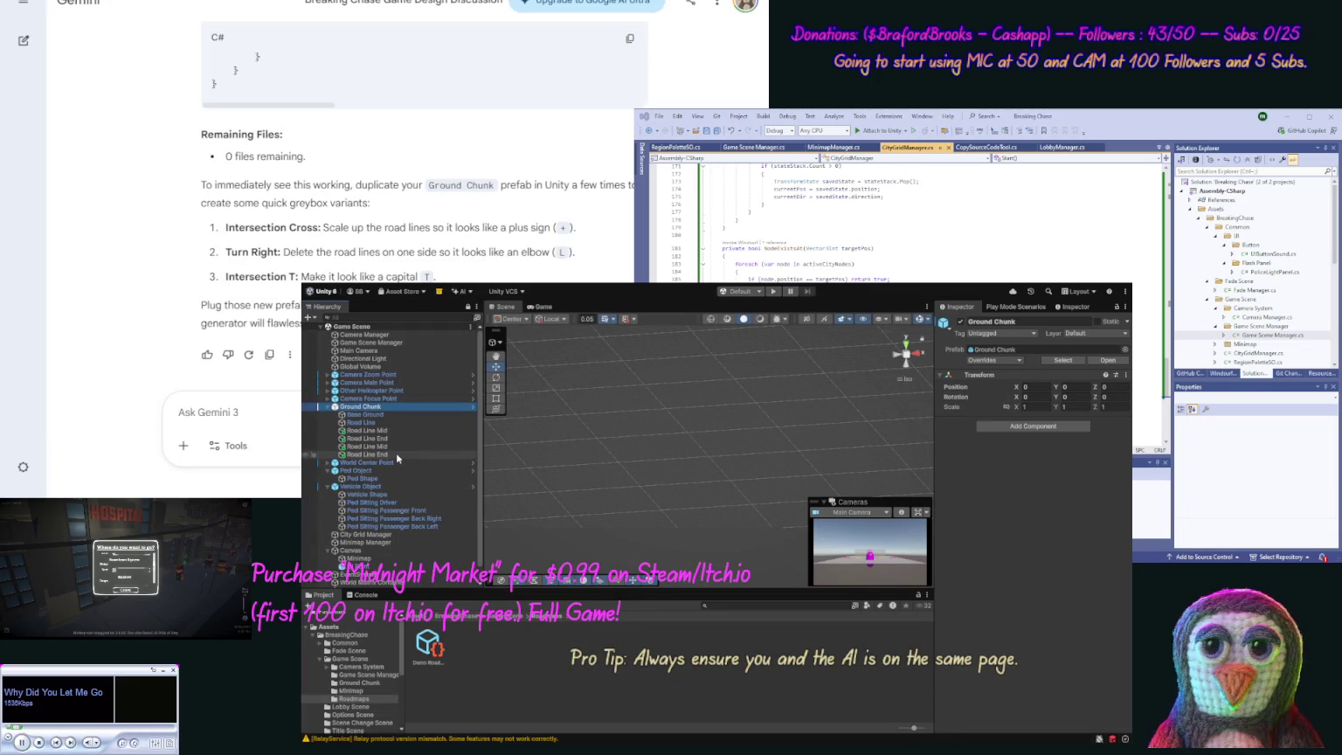
double_click(375, 408)
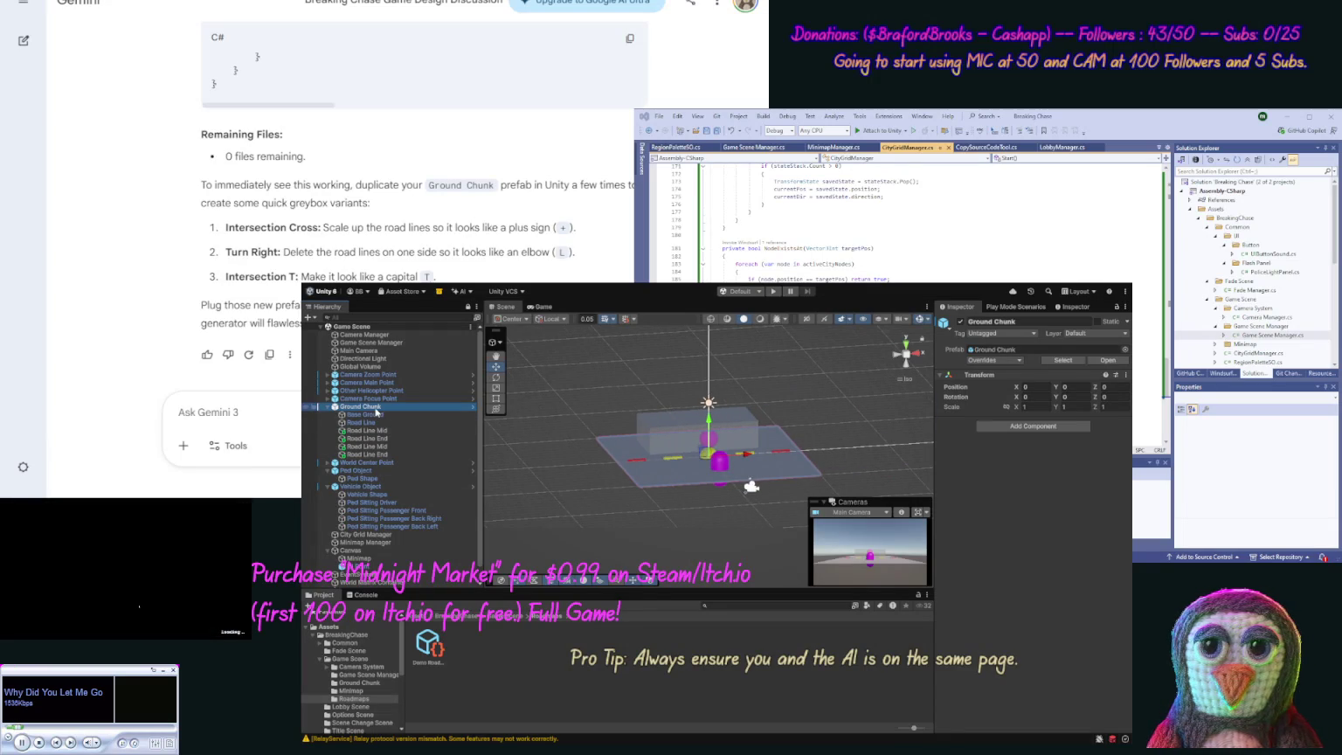
Step: Open the Ground Chunk prefab and select its four Road Line pieces, then clear the selection
click(366, 683)
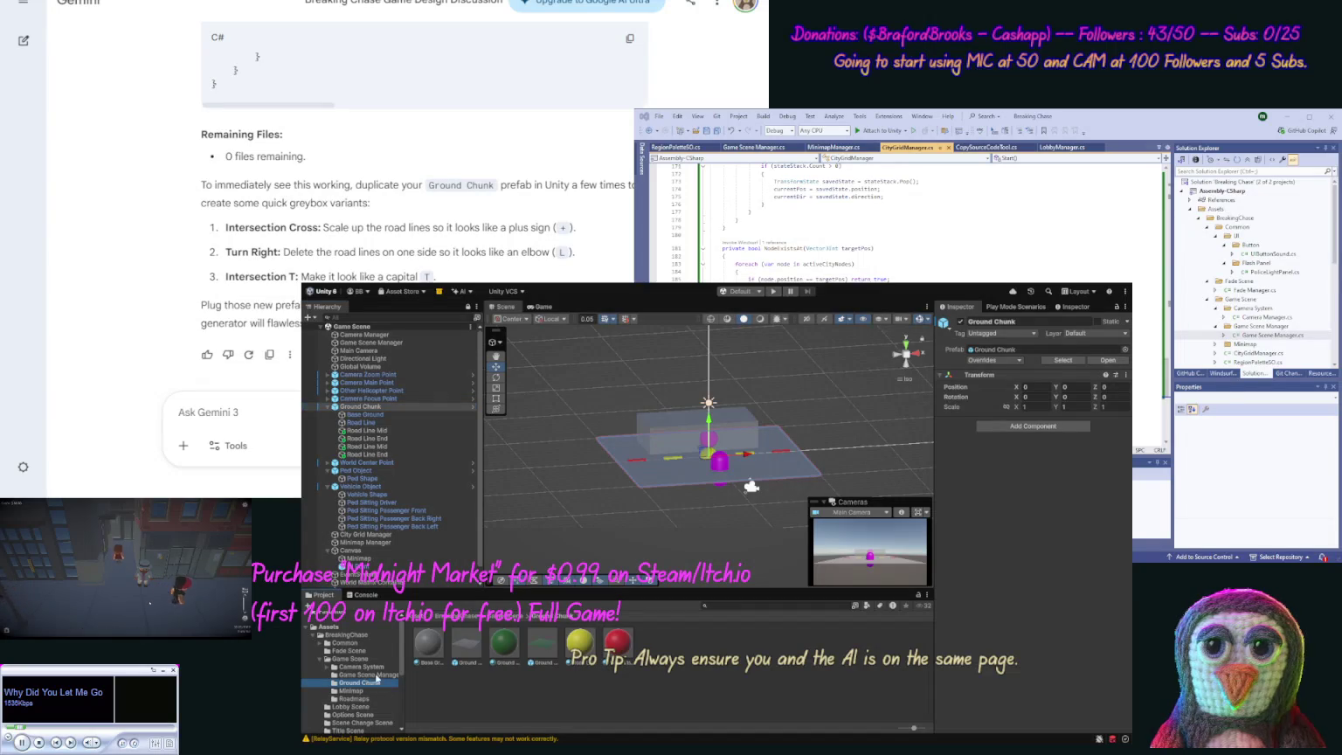
double_click(469, 649)
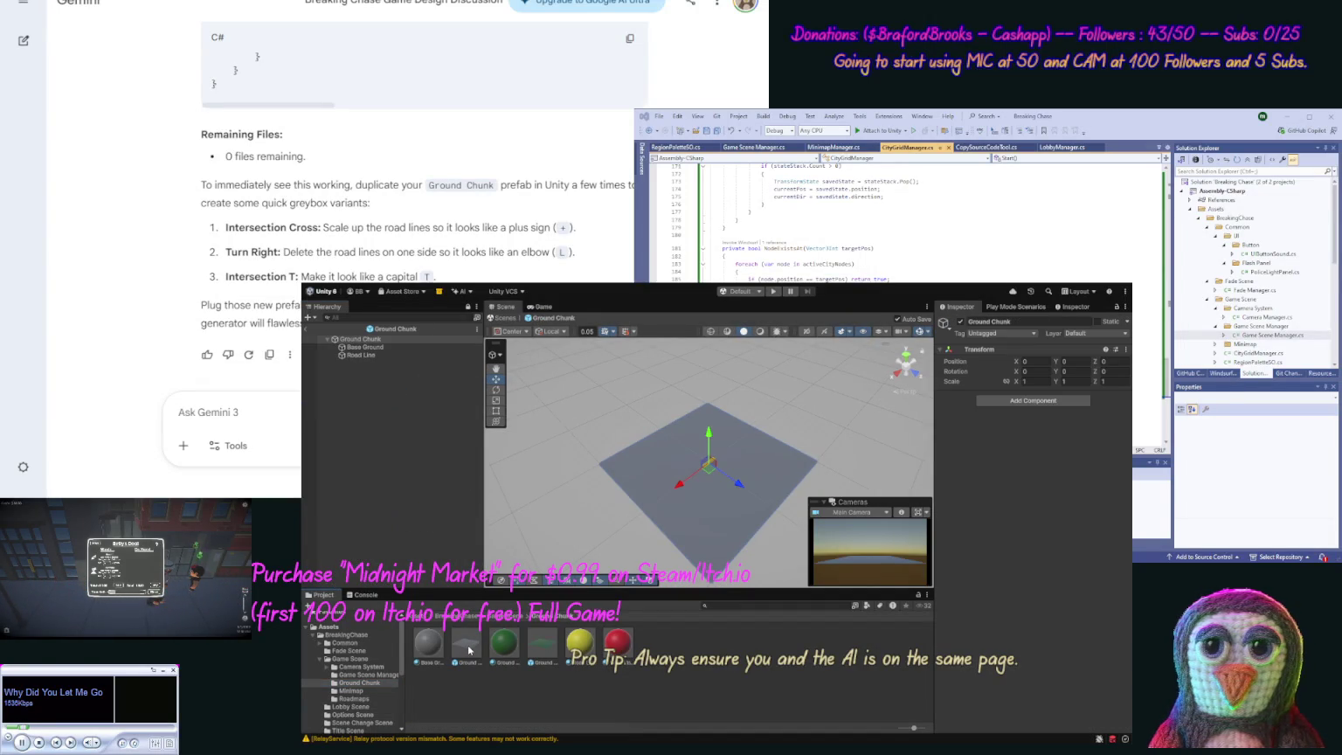
click(307, 330)
click(360, 430)
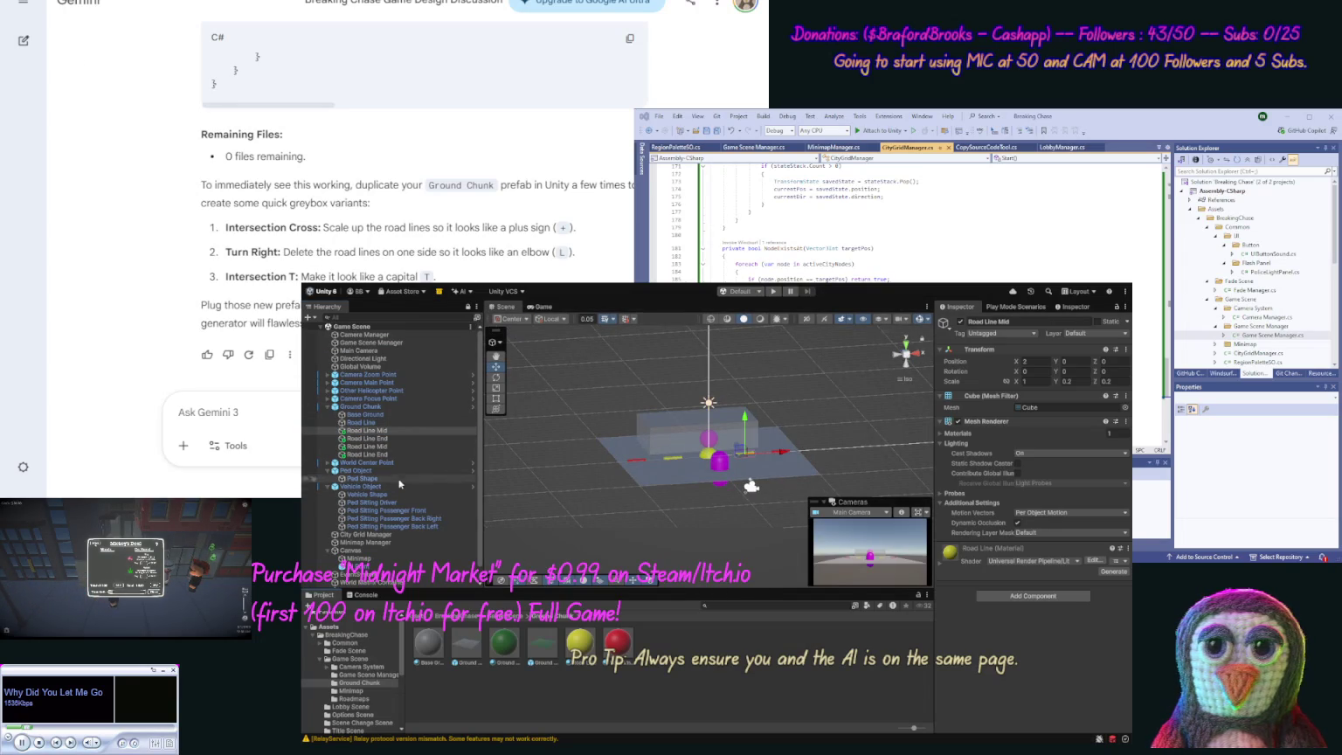
shift+click(366, 454)
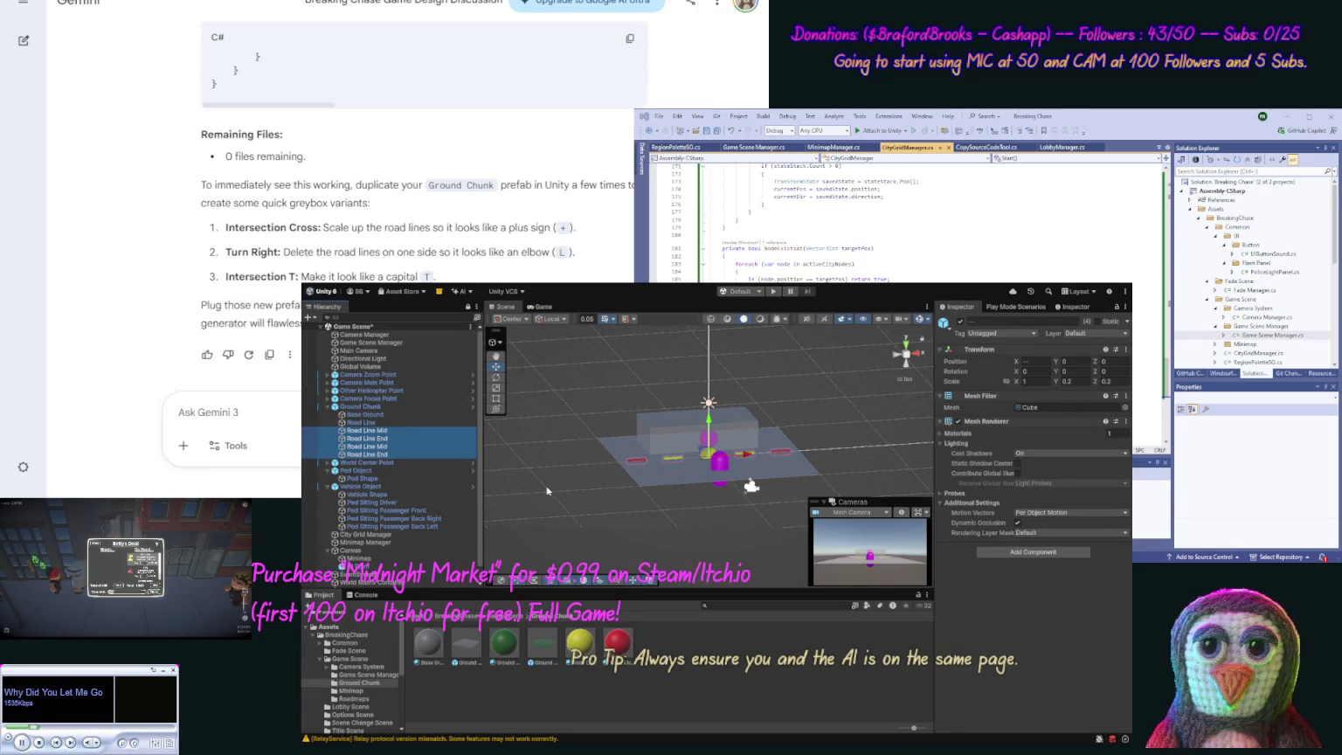
click(666, 669)
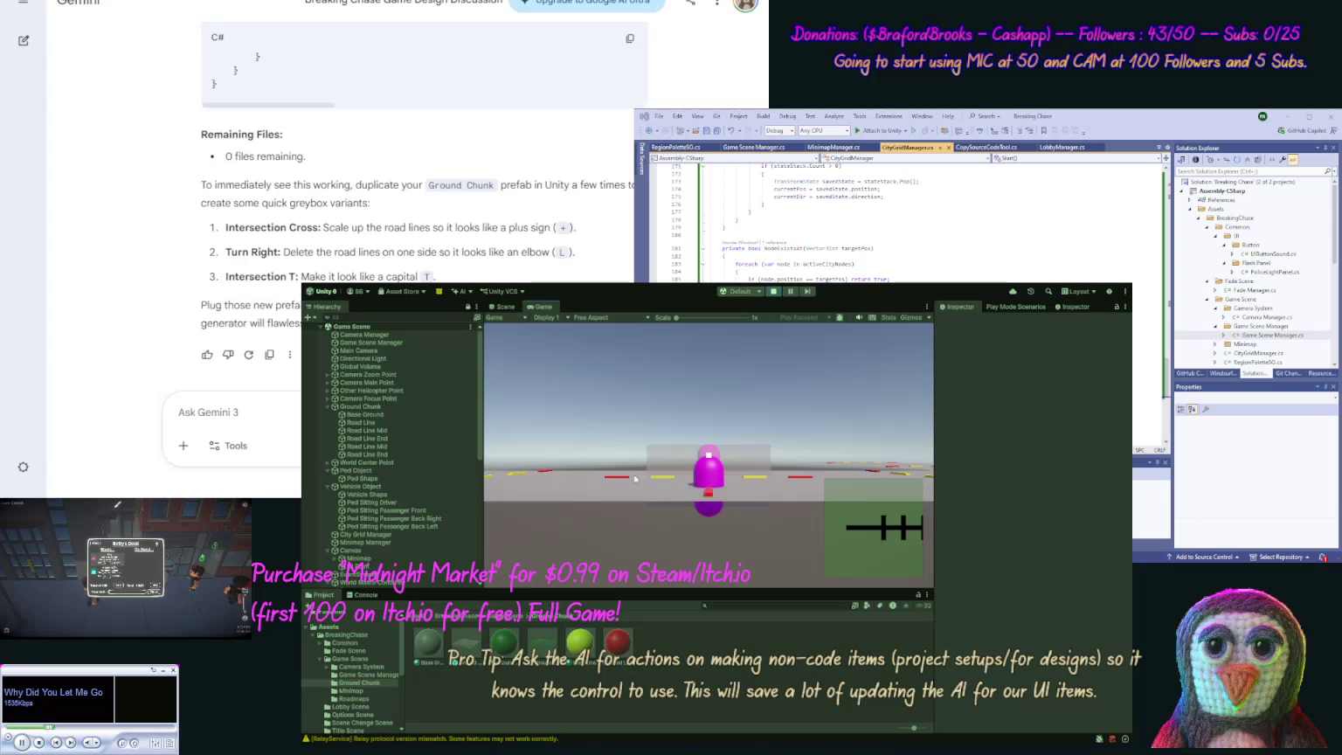
Step: Switch to the Scene view and pan and zoom over the generated road and intersections
click(506, 308)
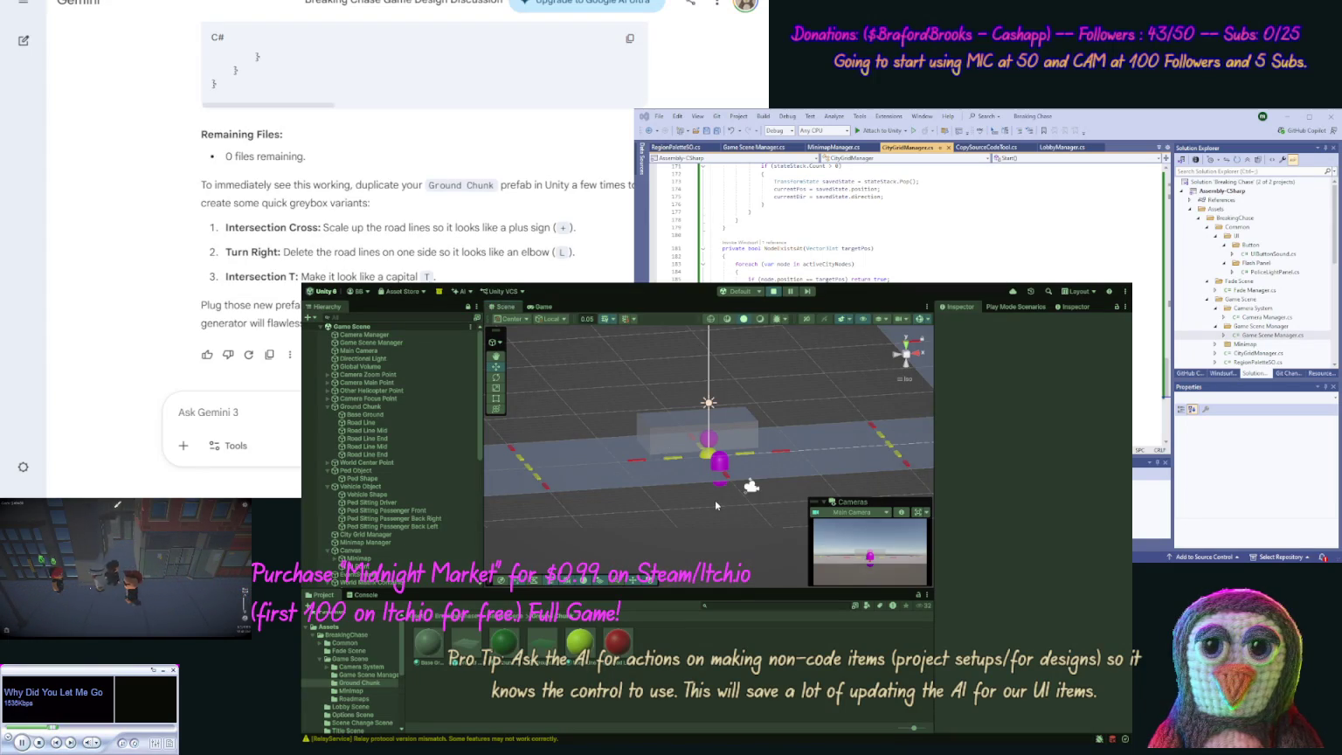
mouse_move(715, 500)
mouse_down()
mouse_move(715, 566)
mouse_move(710, 515)
mouse_up()
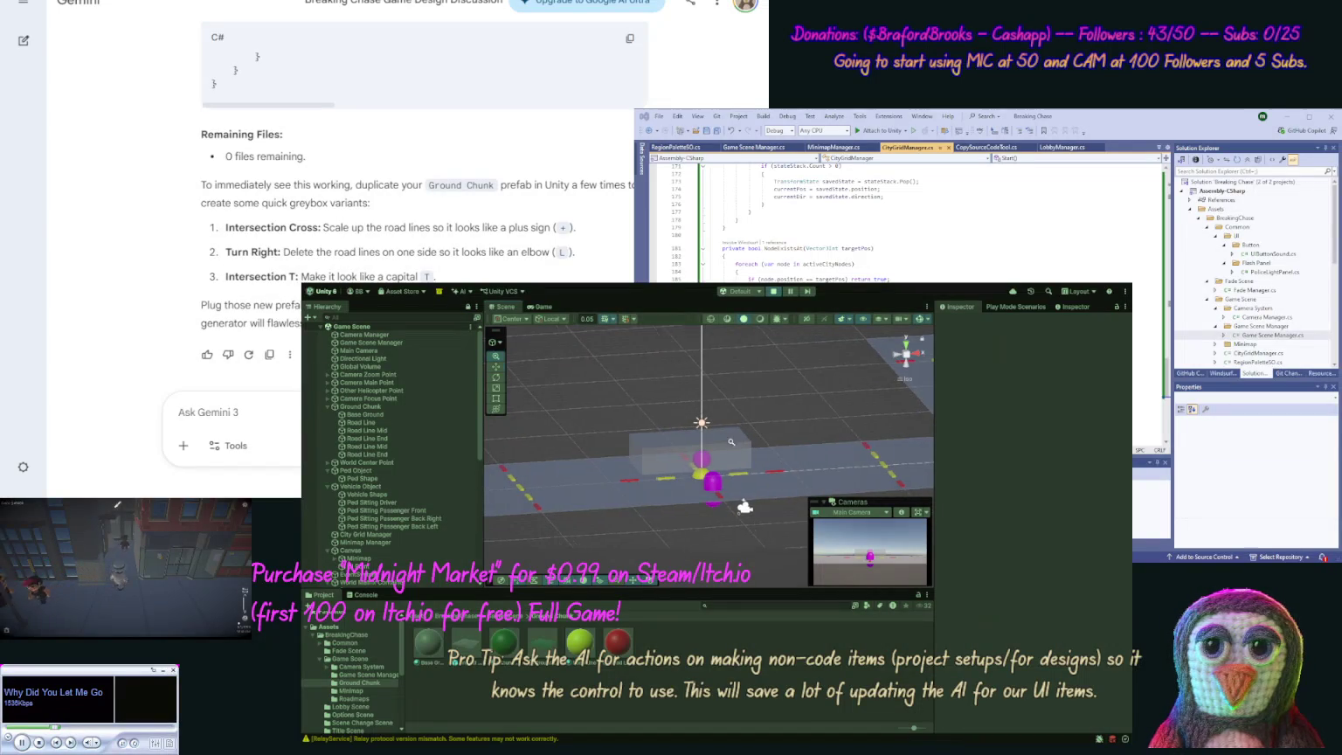
scroll(731, 442, down, 10)
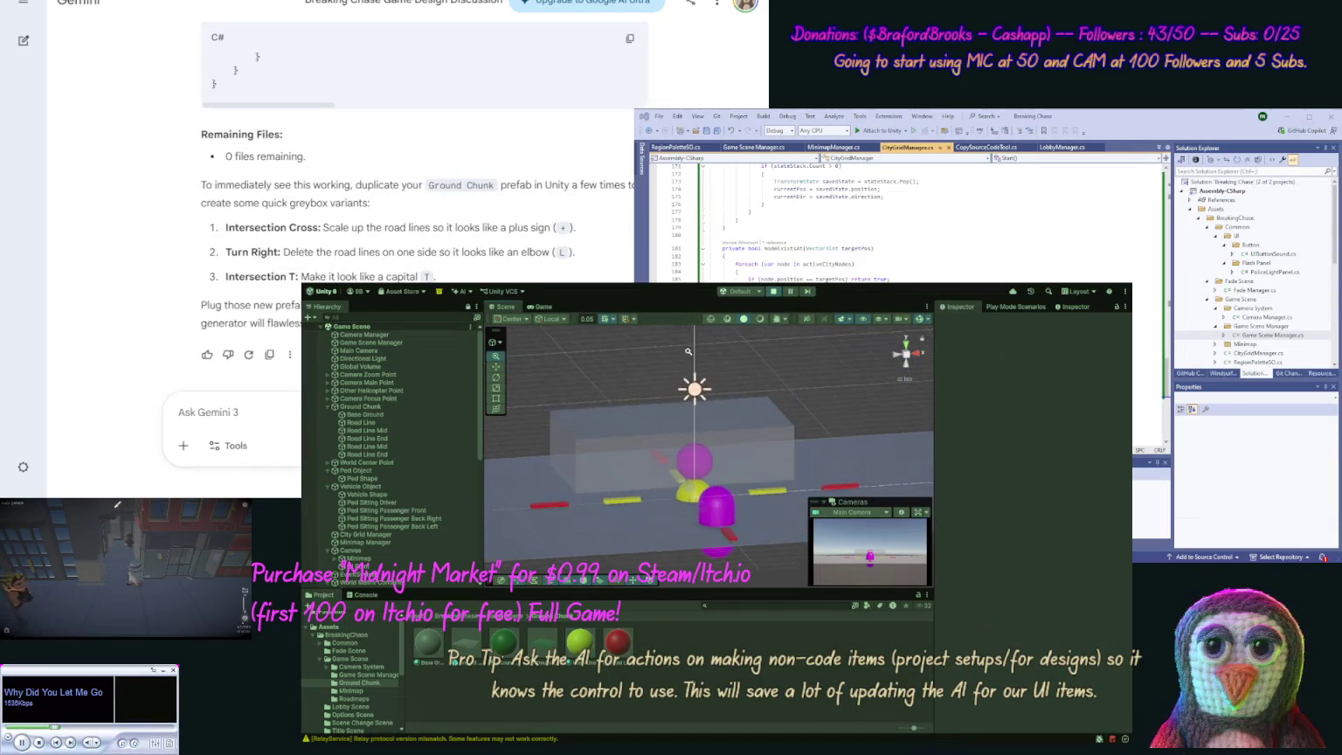
scroll(725, 479, up, 5)
scroll(669, 338, up, 2)
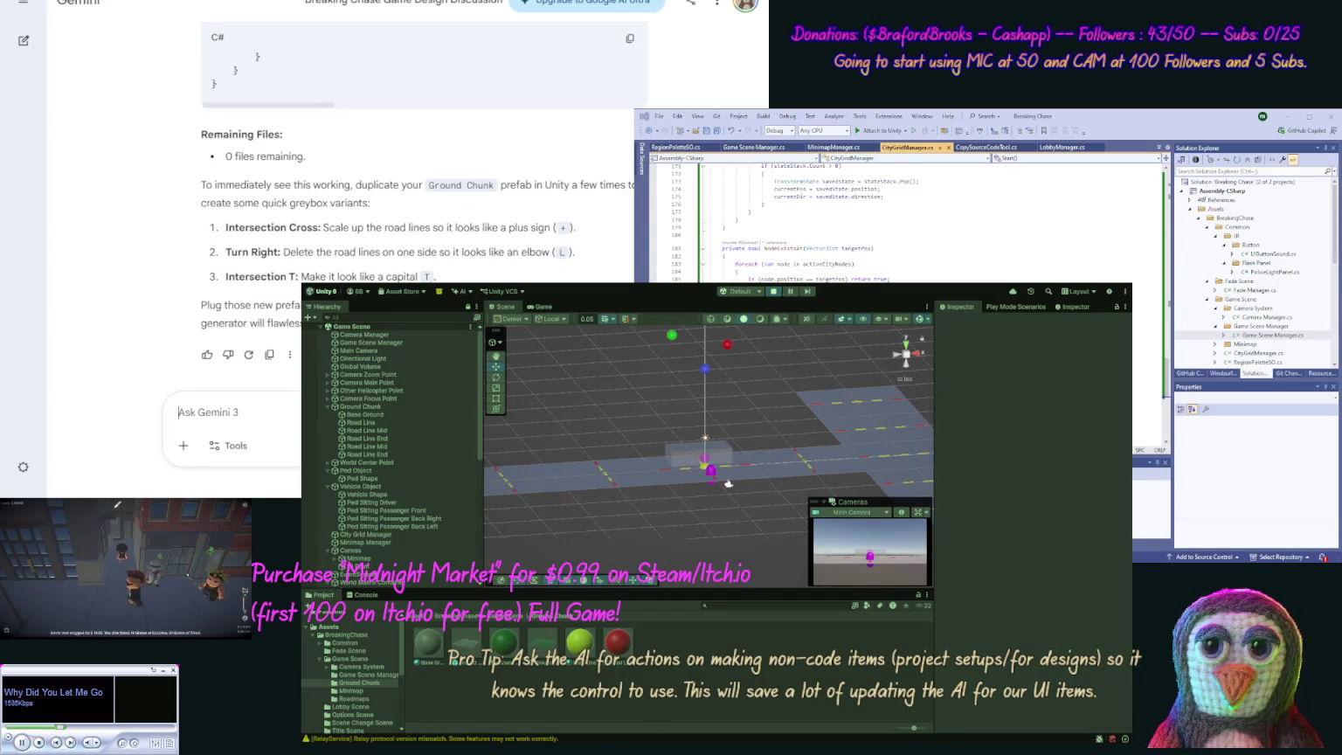
Step: Tell Gemini the forward road chunks are not being mapped out and send the report
text(seem)
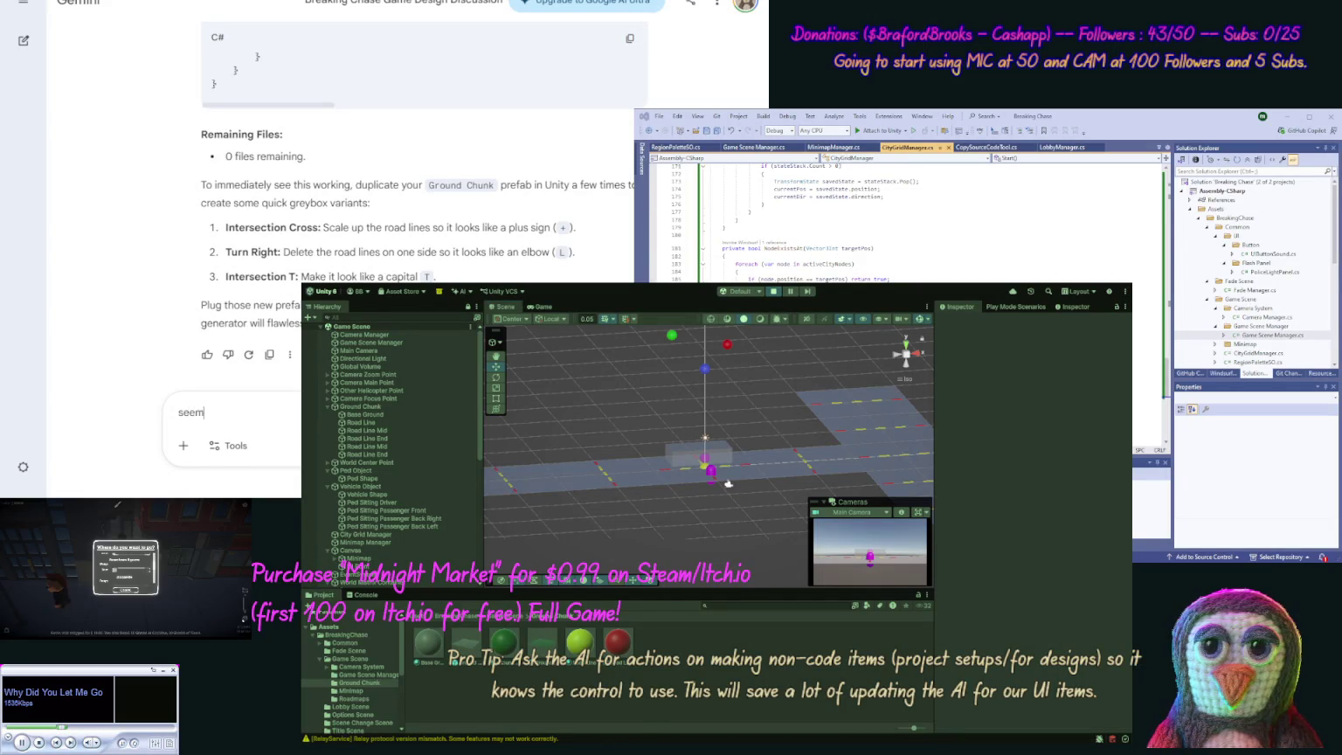
text(s our)
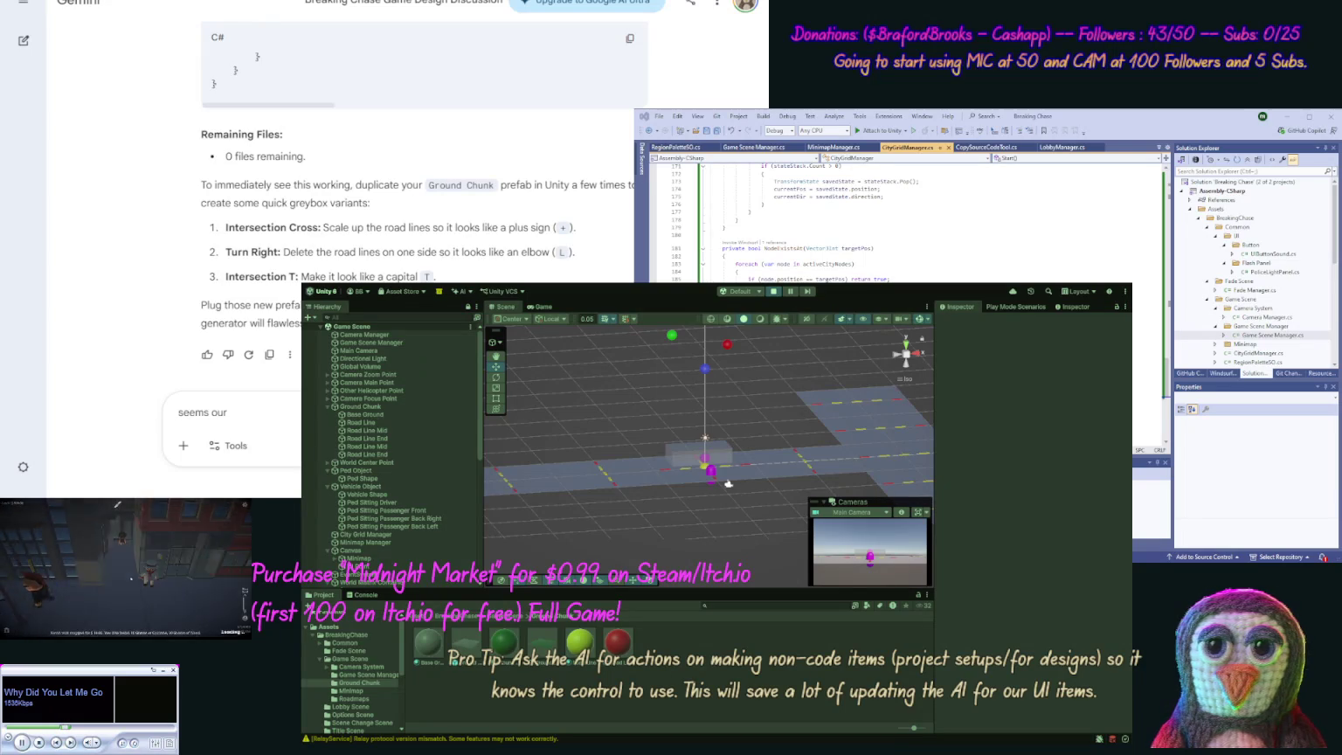
text( forw)
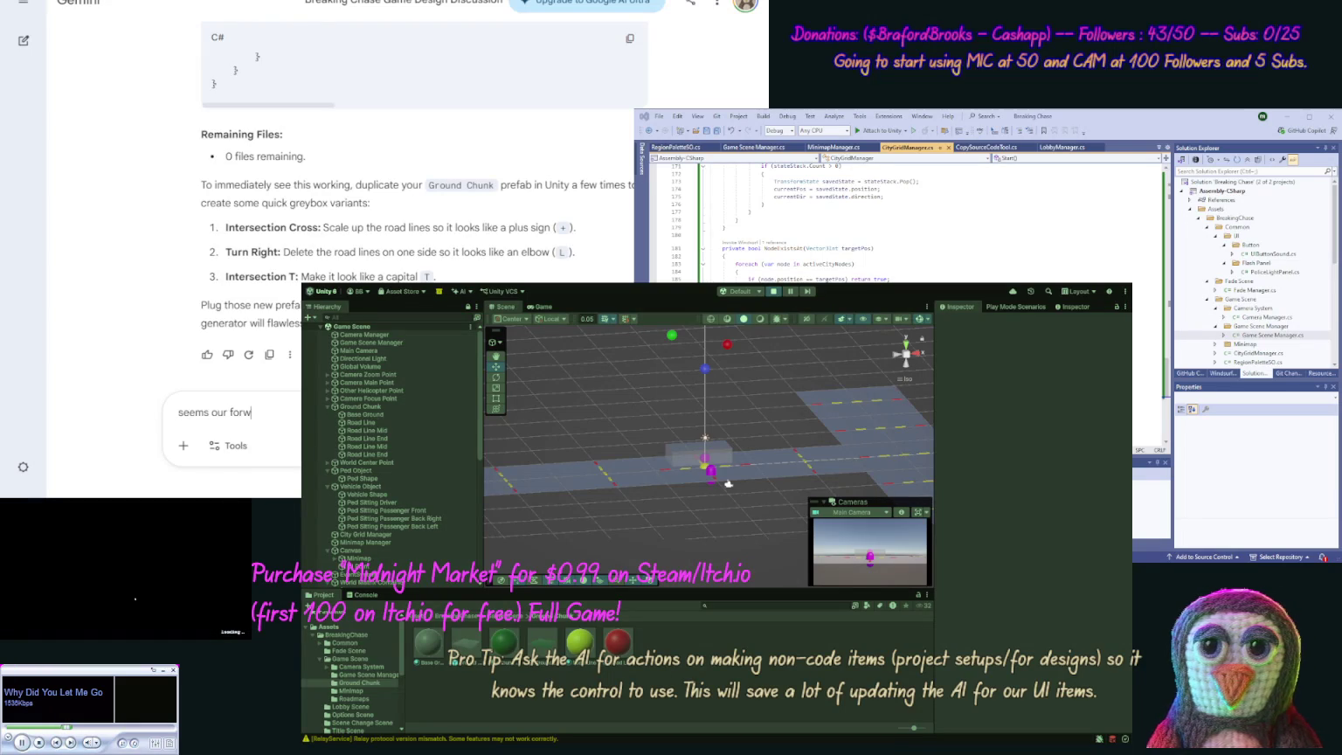
text(ard)
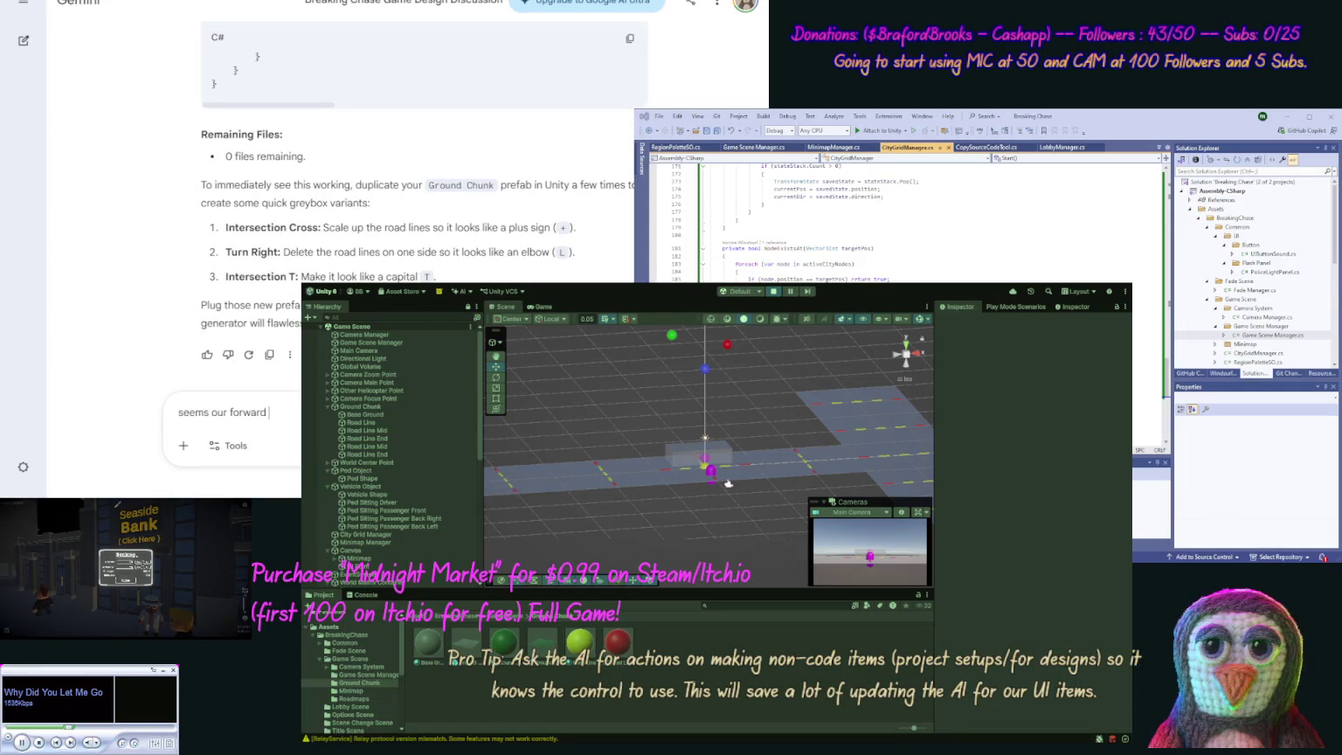
text( chunk)
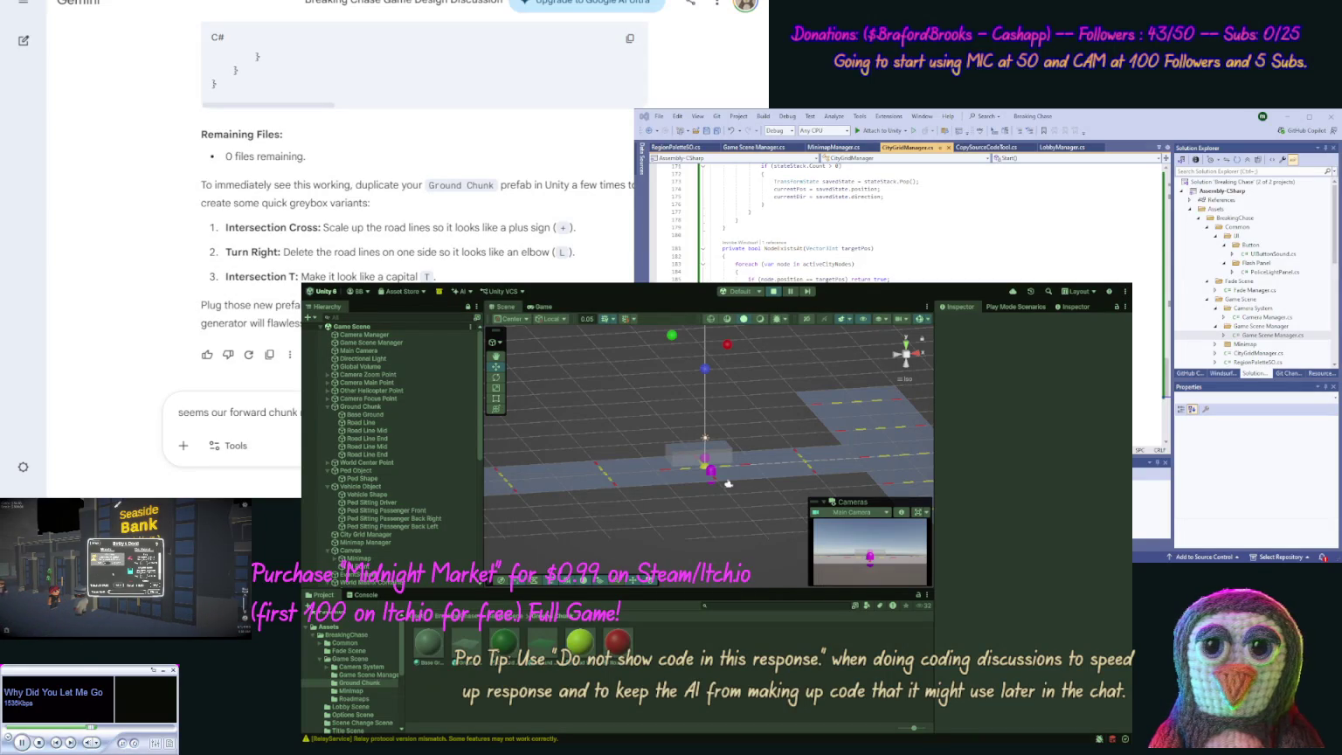
text(not being mappe)
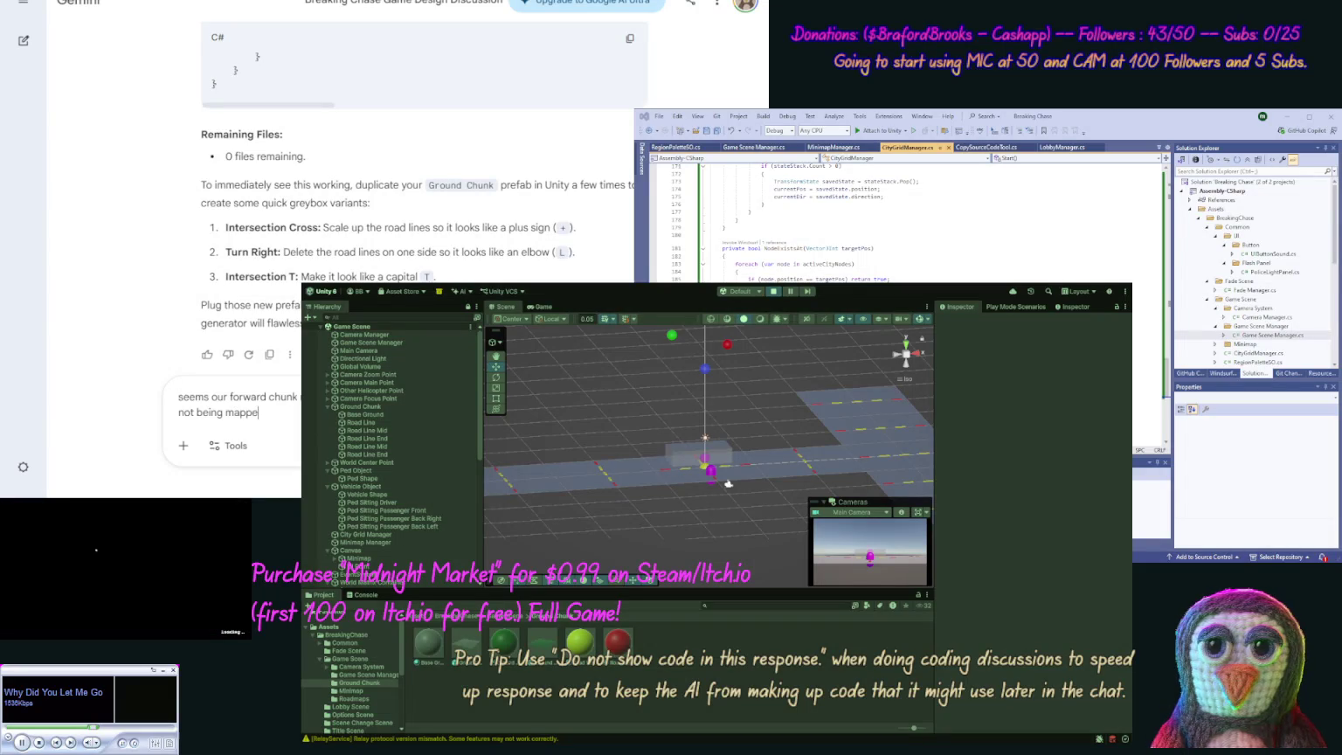
text(d out.)
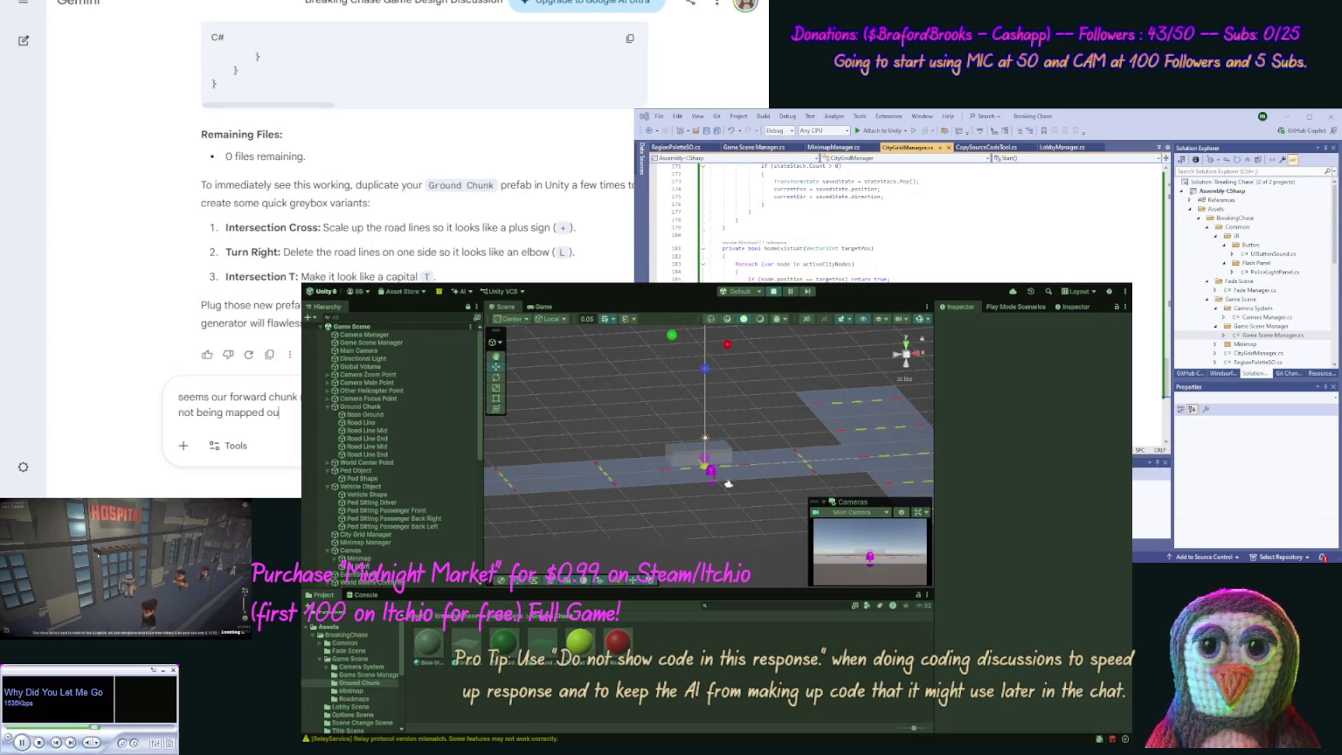
key(Return)
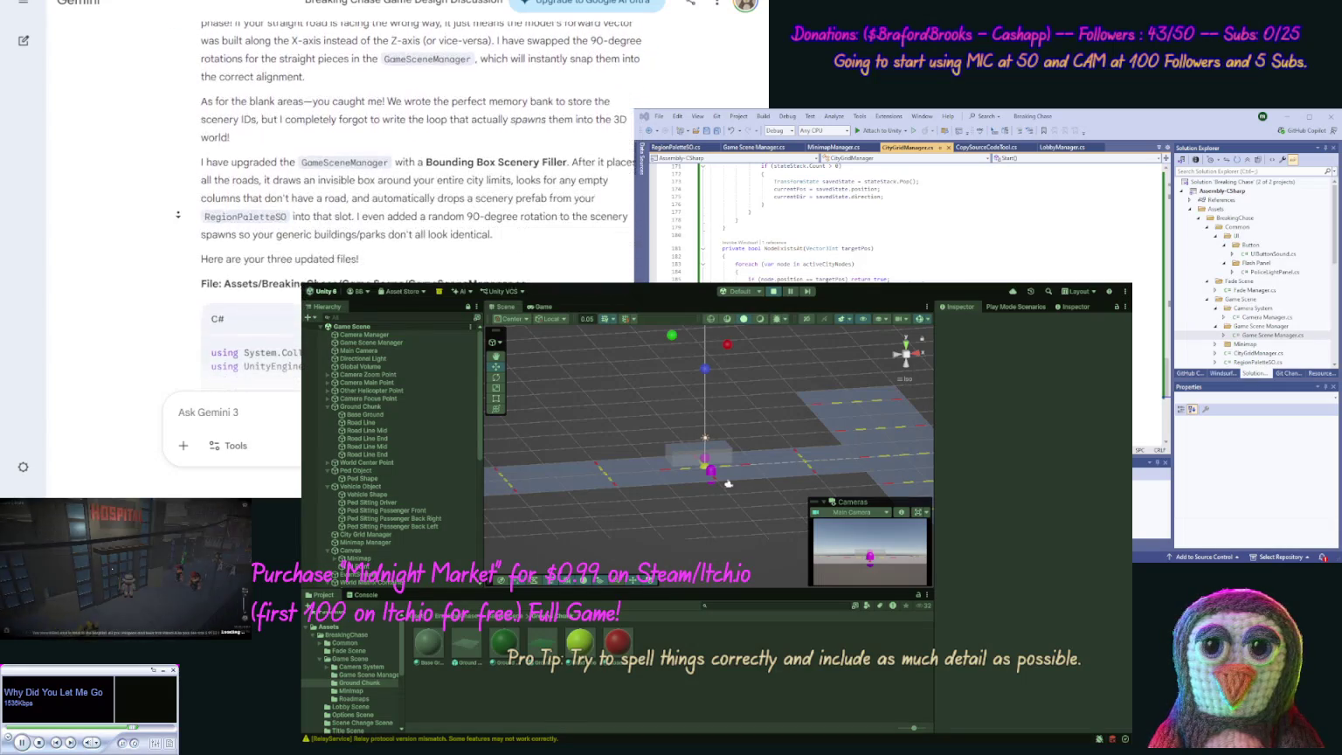
click(537, 278)
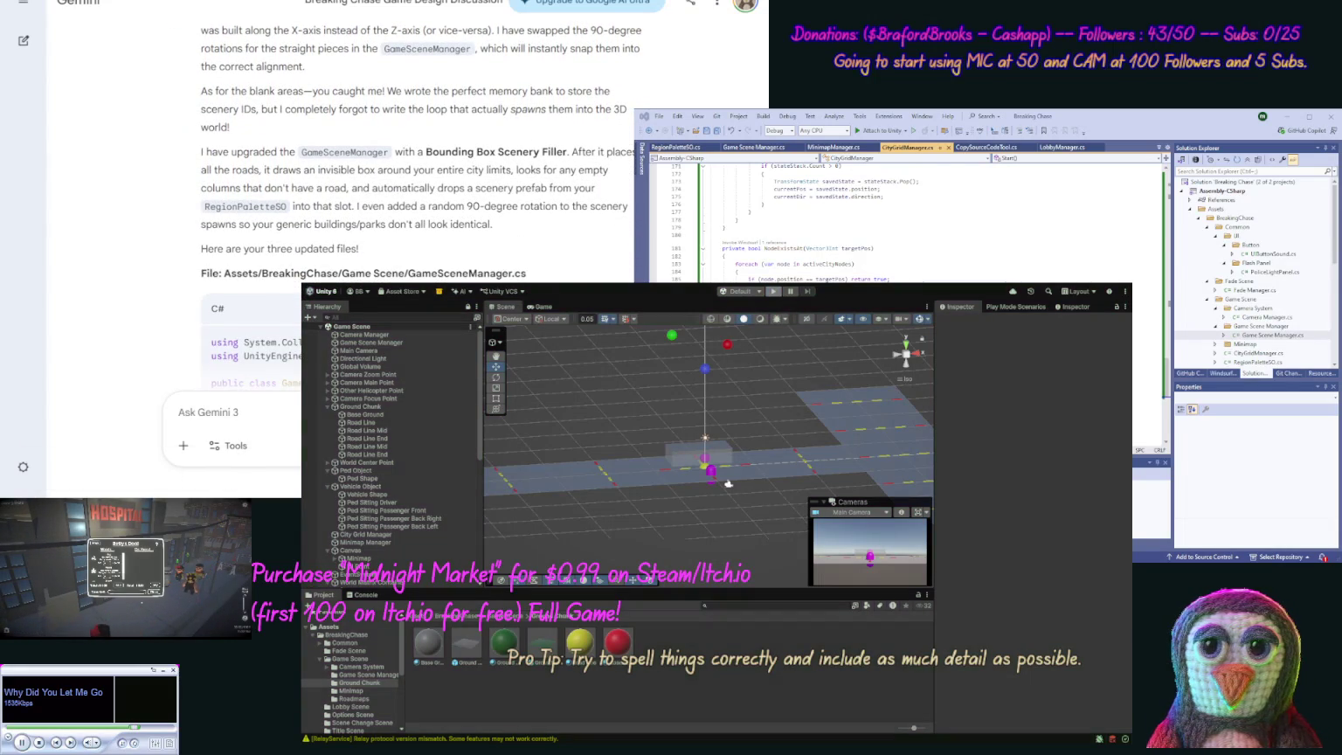
key(ctrl+p)
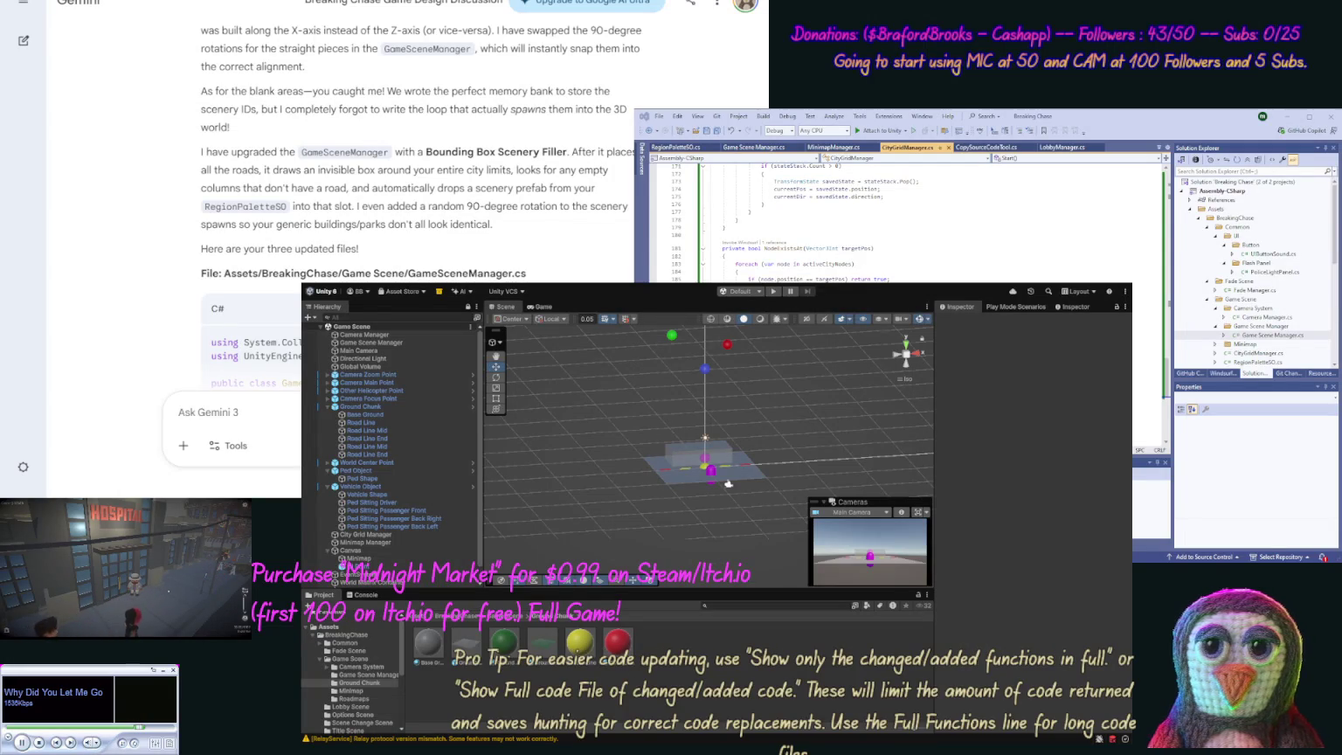
click(766, 147)
key(ctrl+v)
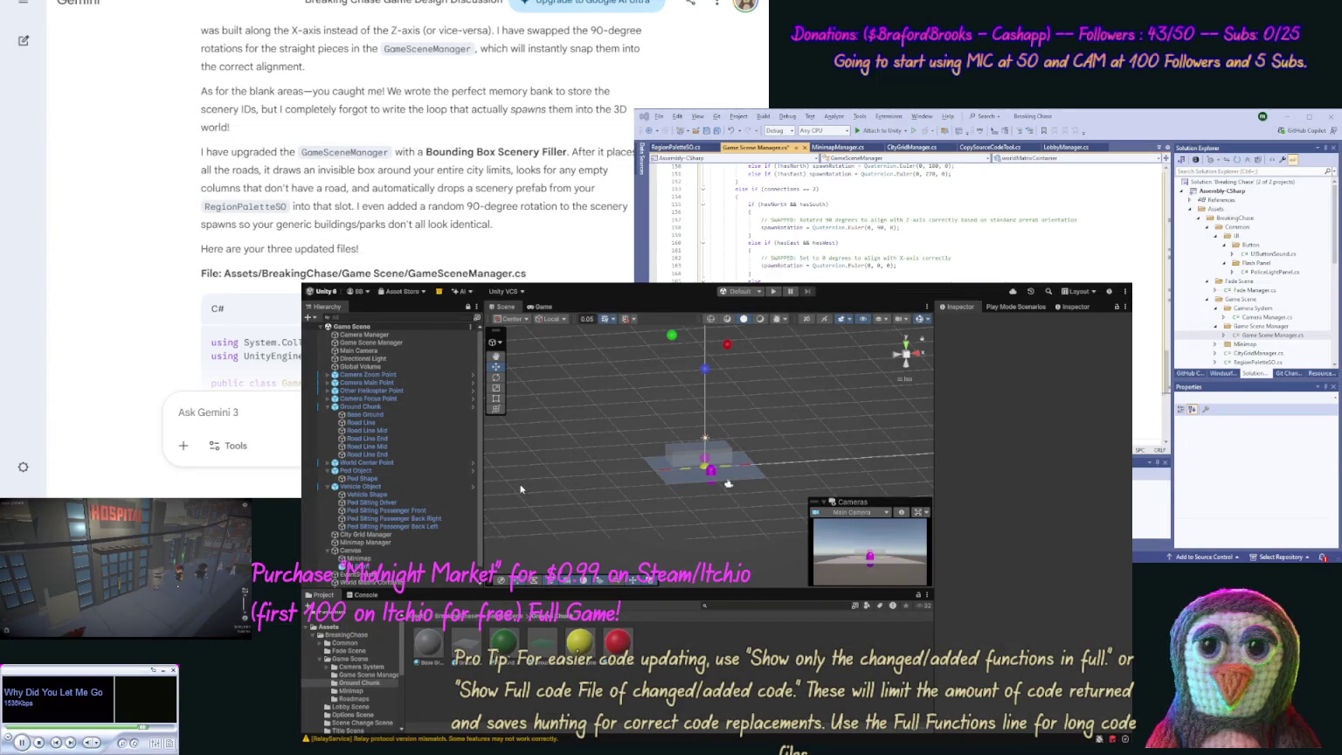
scroll(162, 272, down, 6)
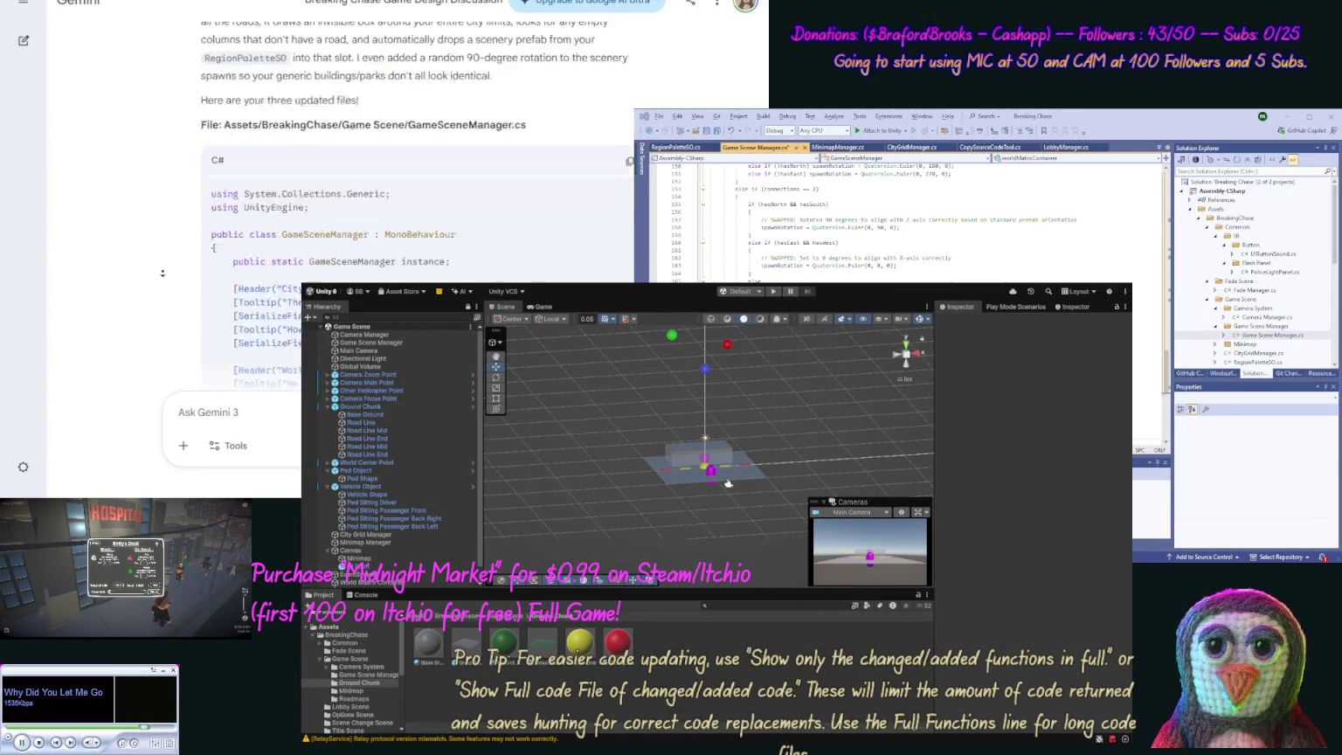
scroll(162, 273, down, 10)
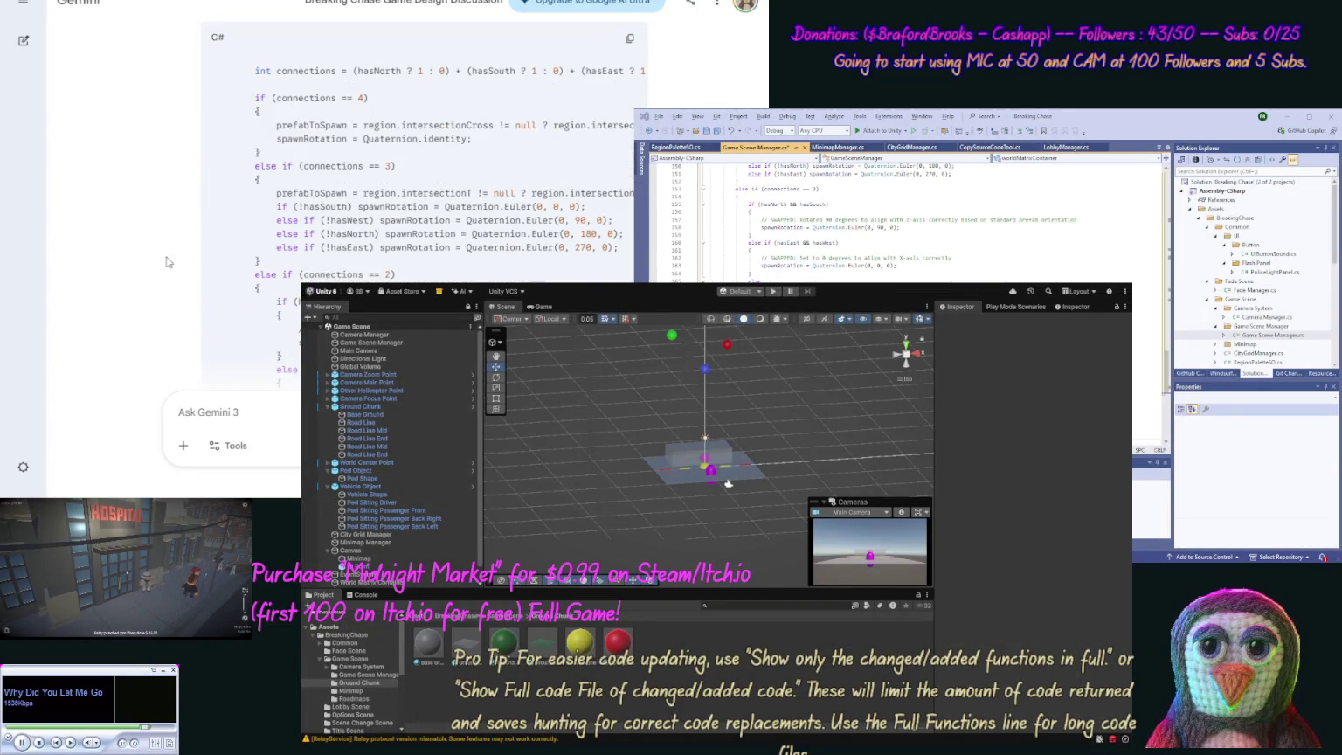
scroll(165, 286, down, 10)
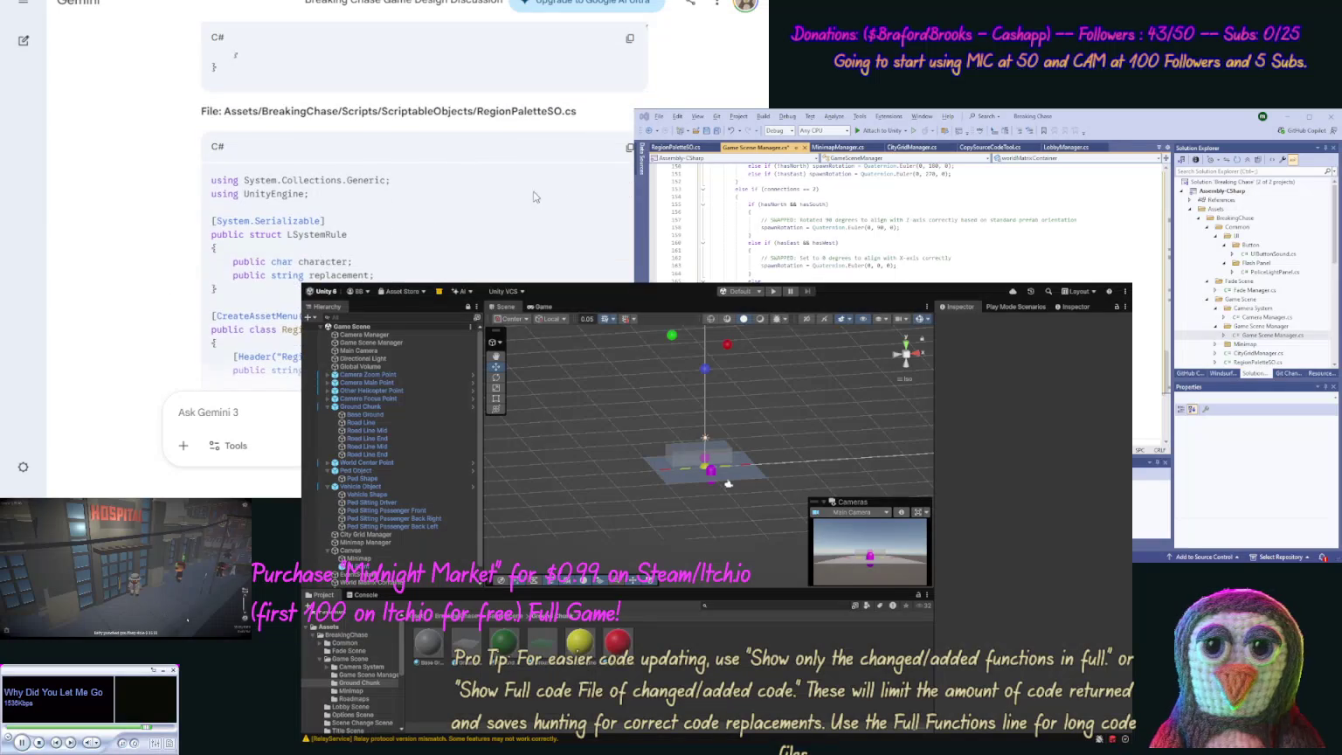
click(628, 148)
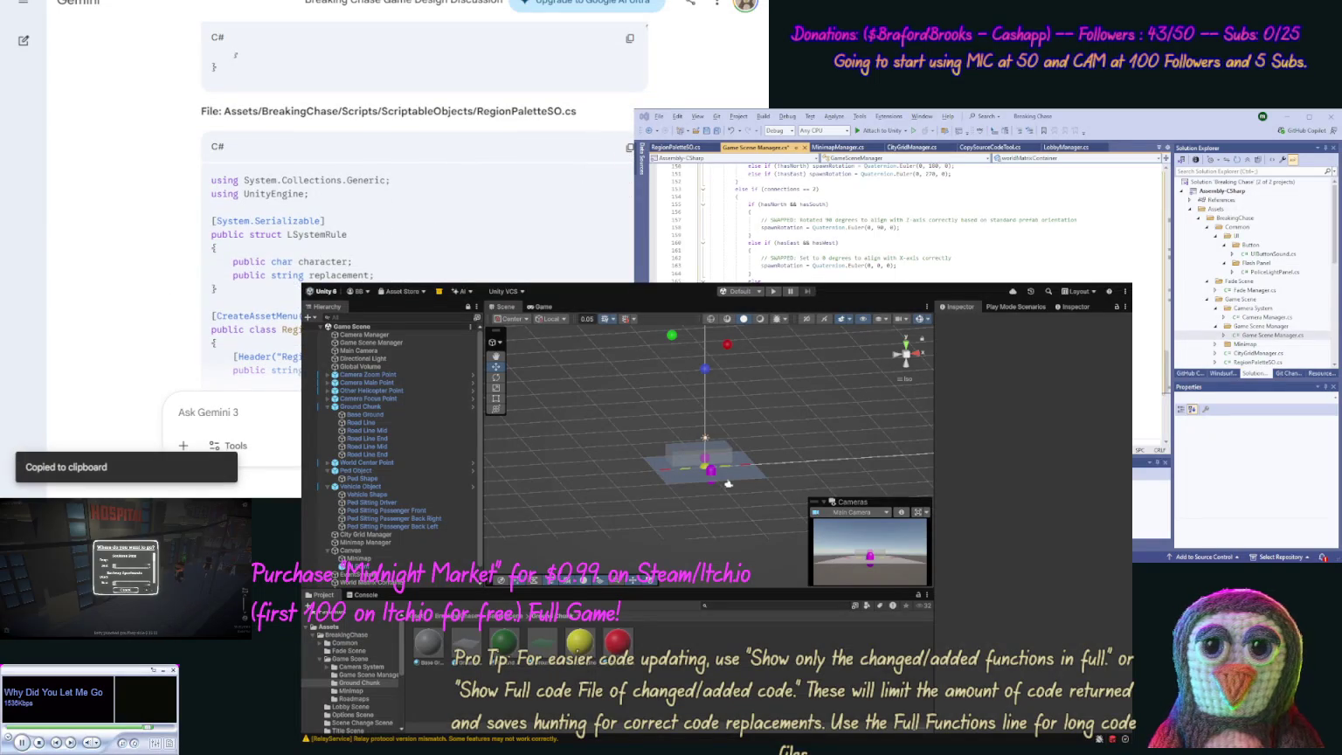
key(alt+Tab)
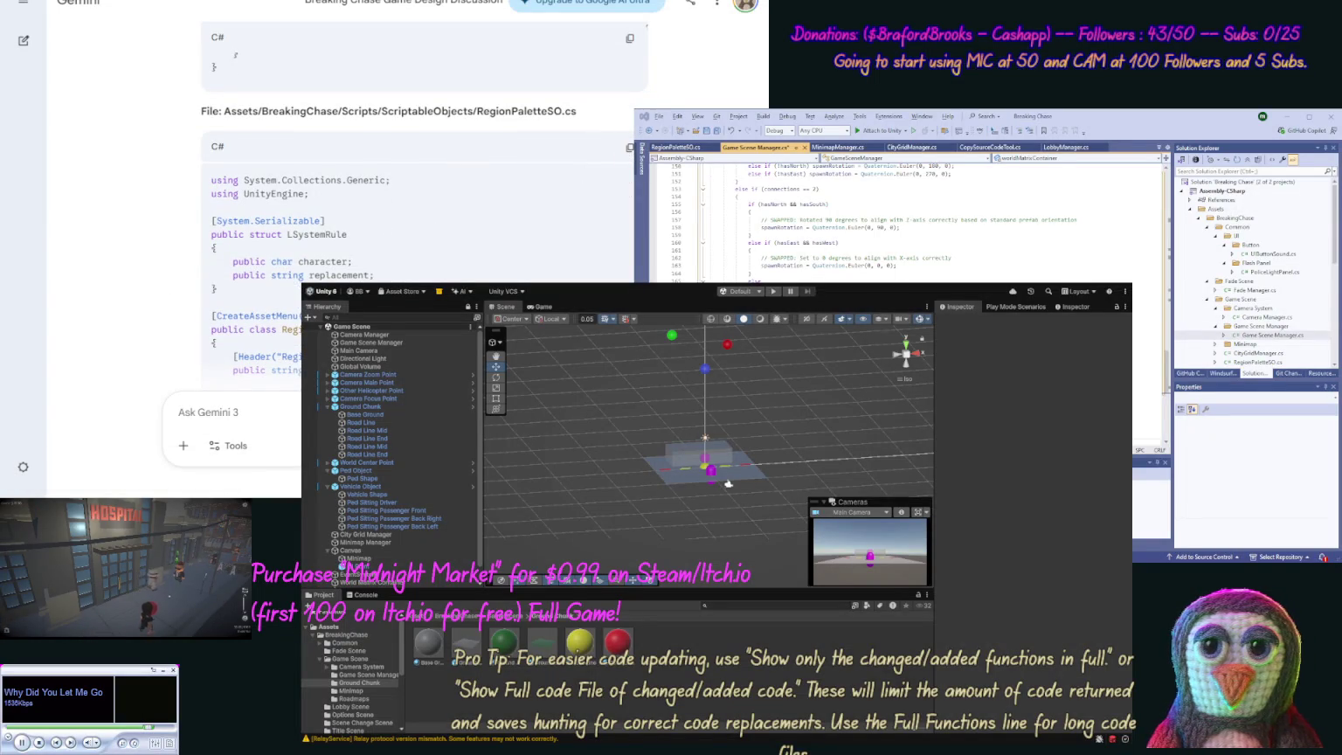
key(ctrl+Tab)
key(ctrl+a)
key(ctrl+v)
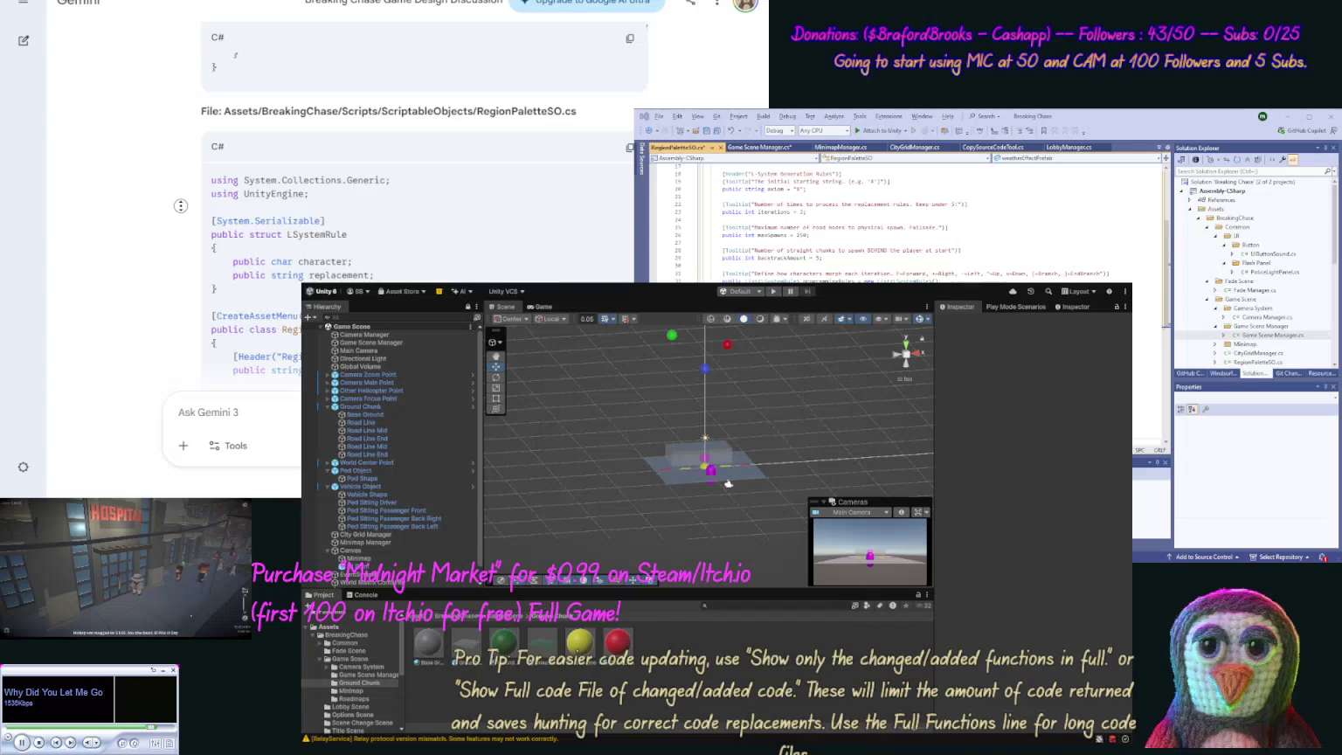
scroll(173, 288, down, 10)
scroll(172, 288, down, 5)
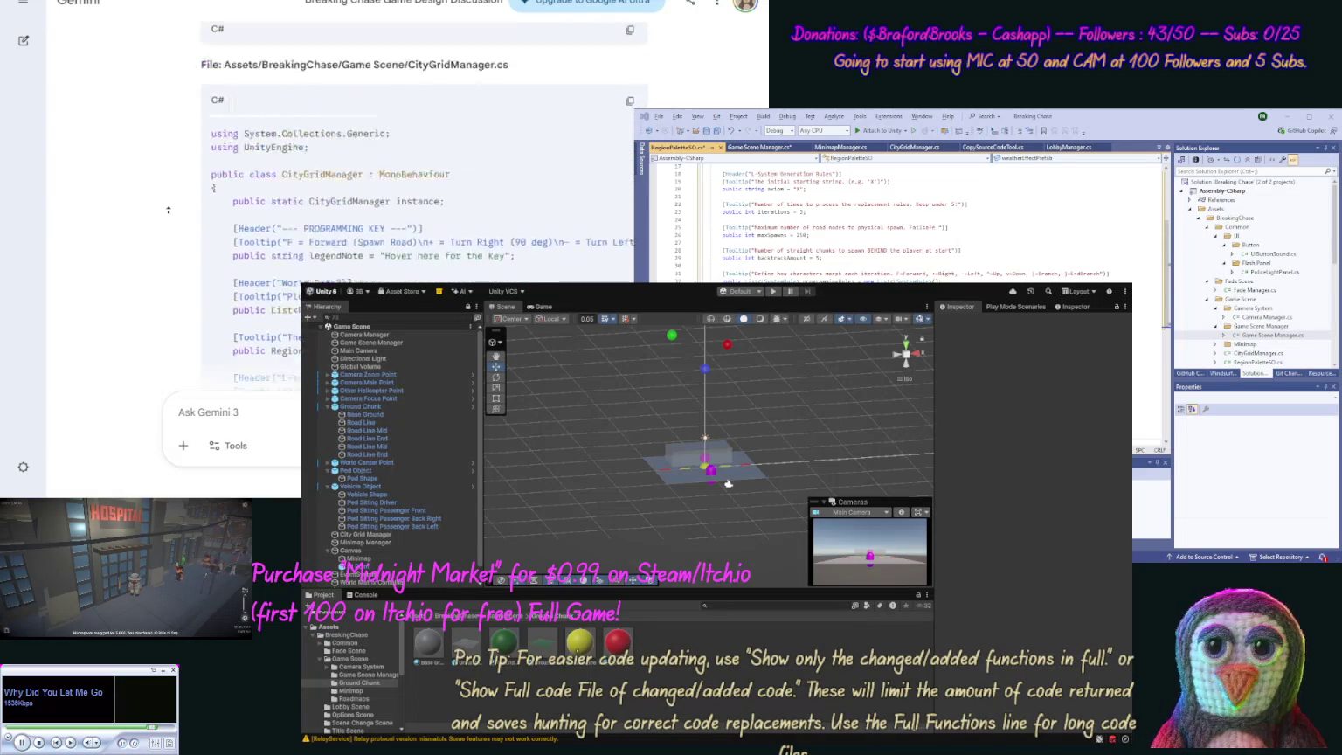
click(629, 146)
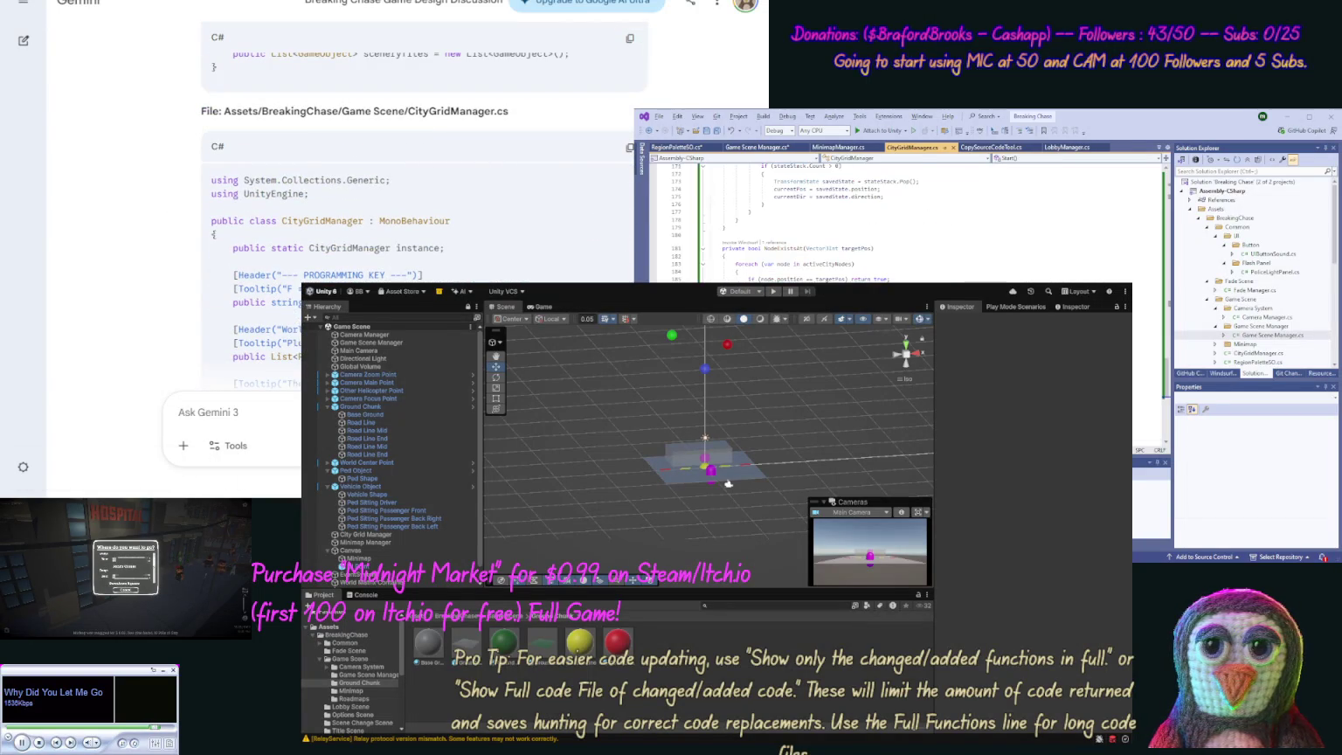
key(ctrl+a)
key(ctrl+v)
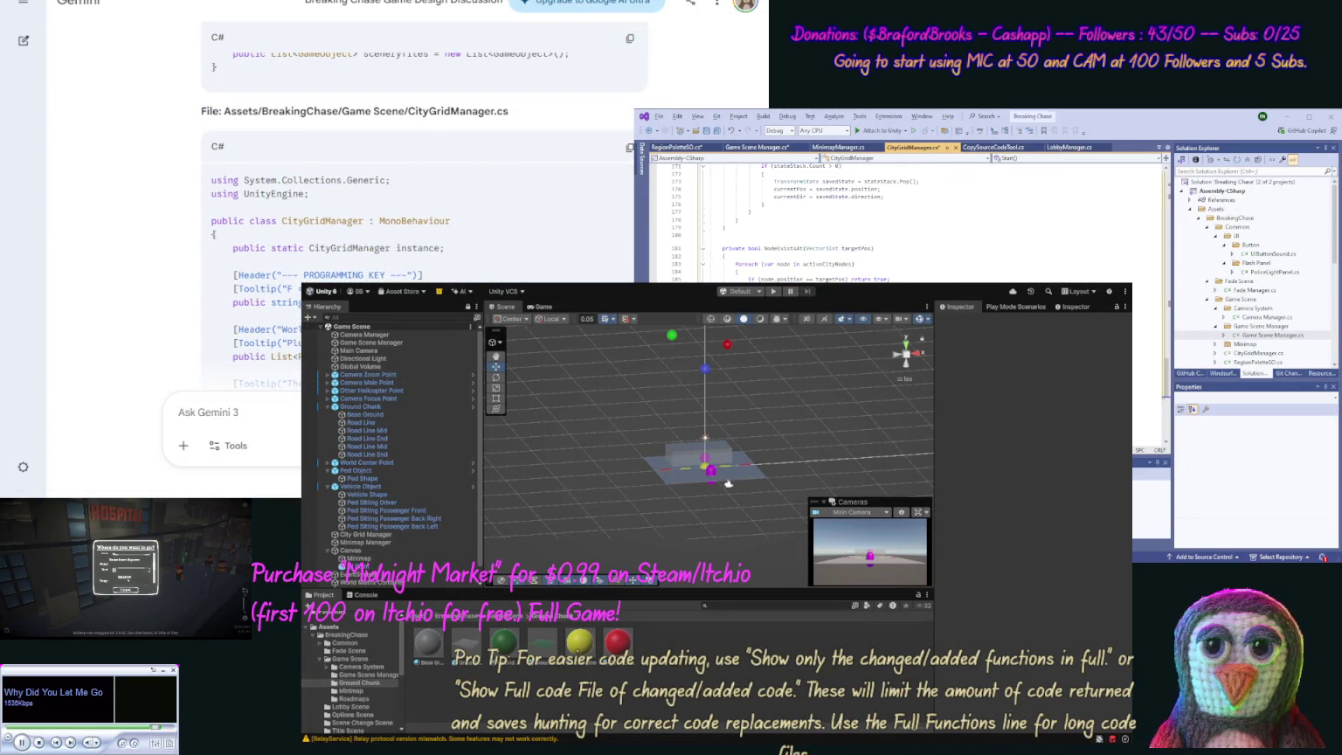
scroll(164, 280, down, 5)
scroll(163, 281, down, 15)
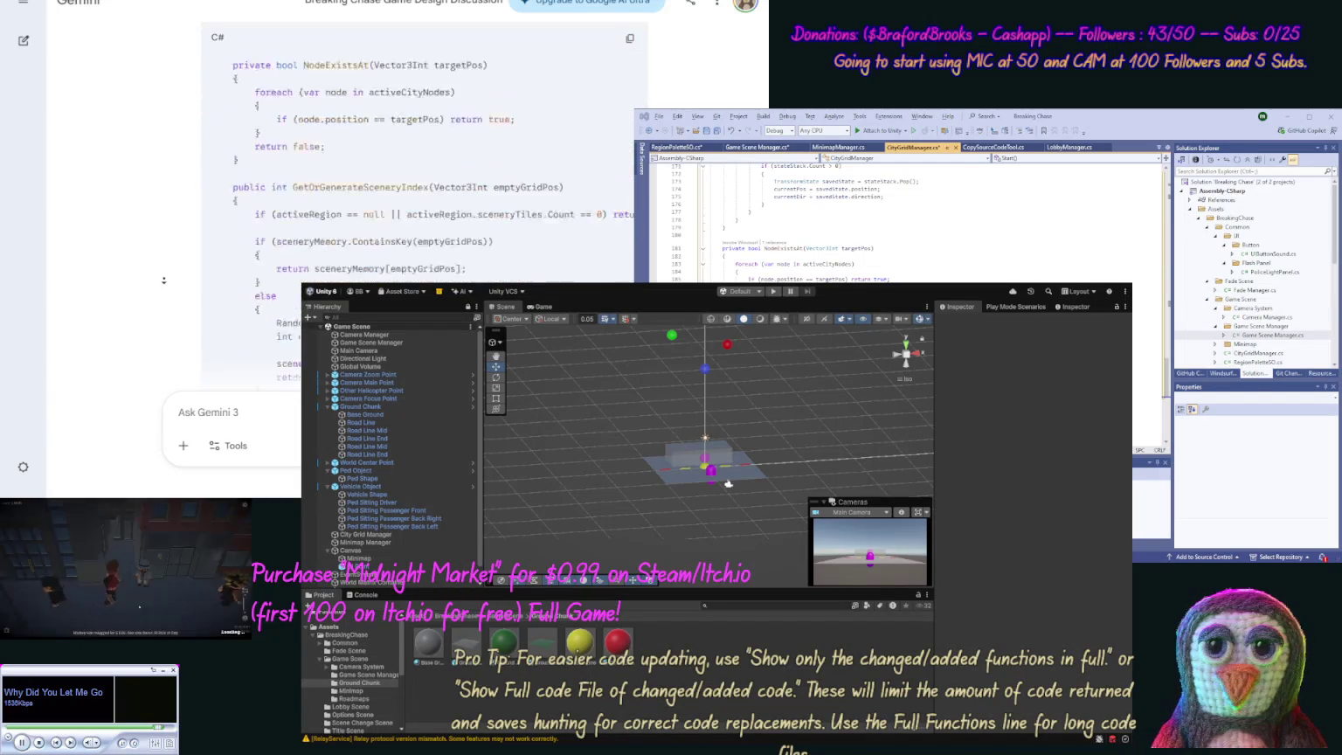
scroll(164, 281, down, 5)
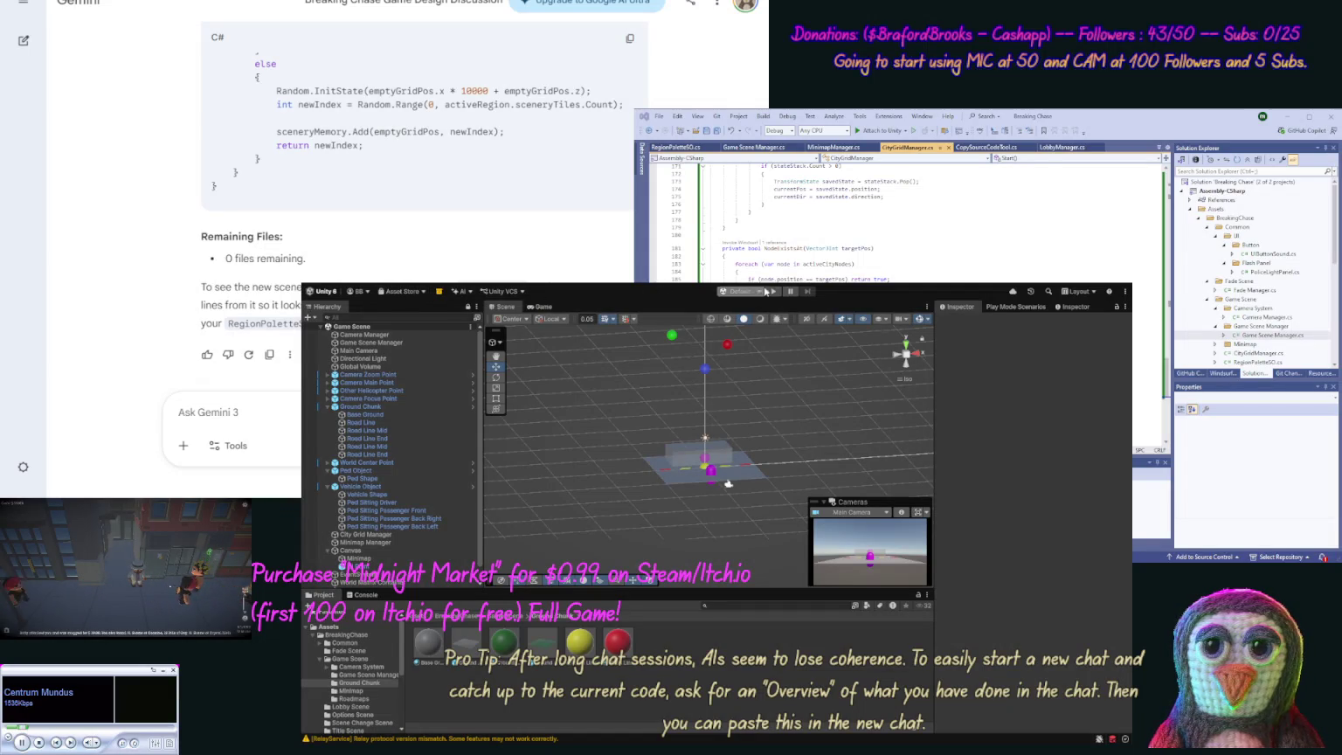
click(773, 294)
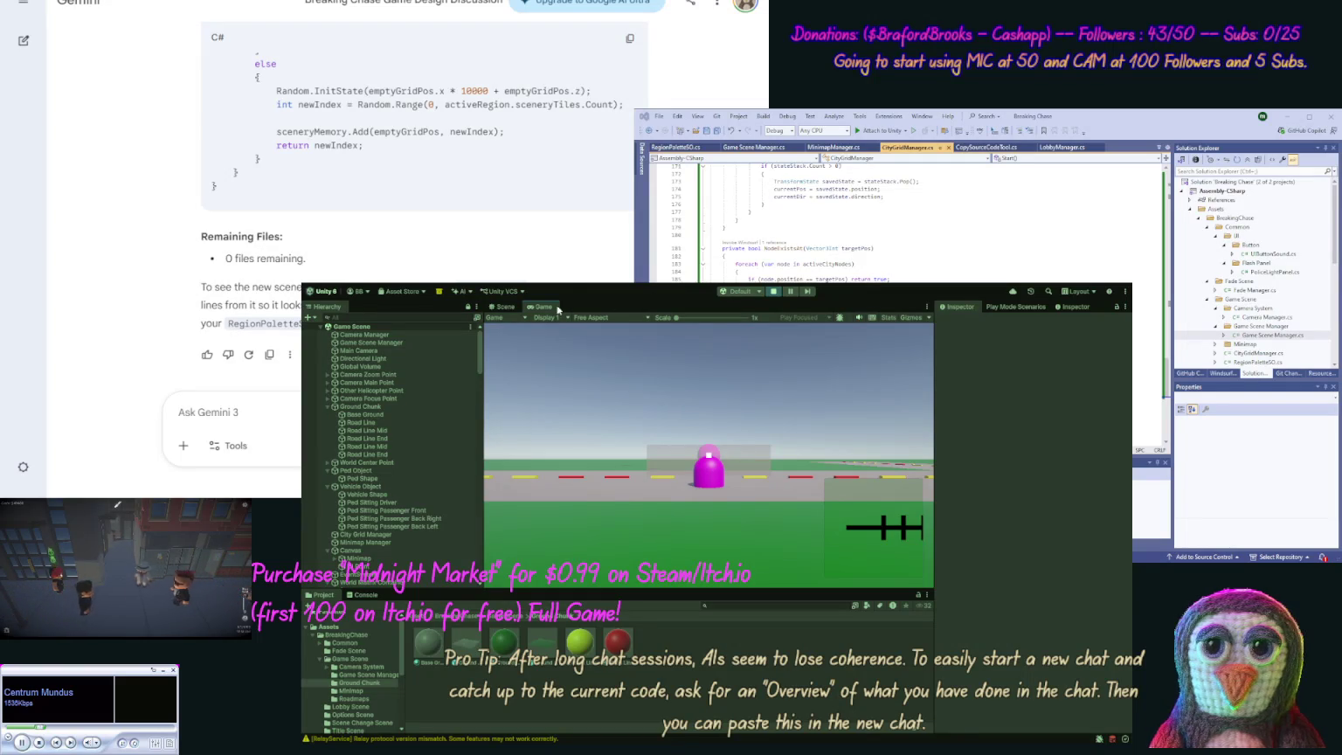
Step: In the Scene view, zoom out and pan across the road crossings, then select Ground Chunk
click(503, 307)
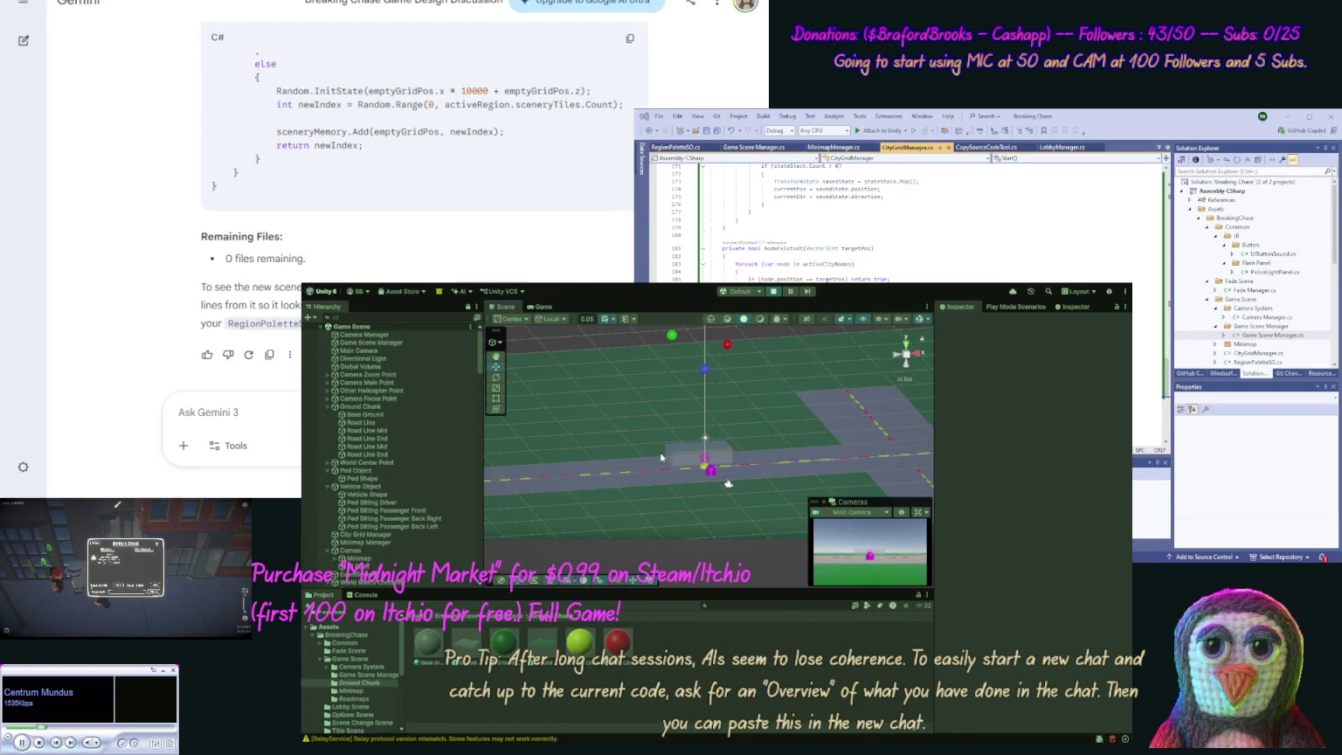
scroll(660, 451, down, 1)
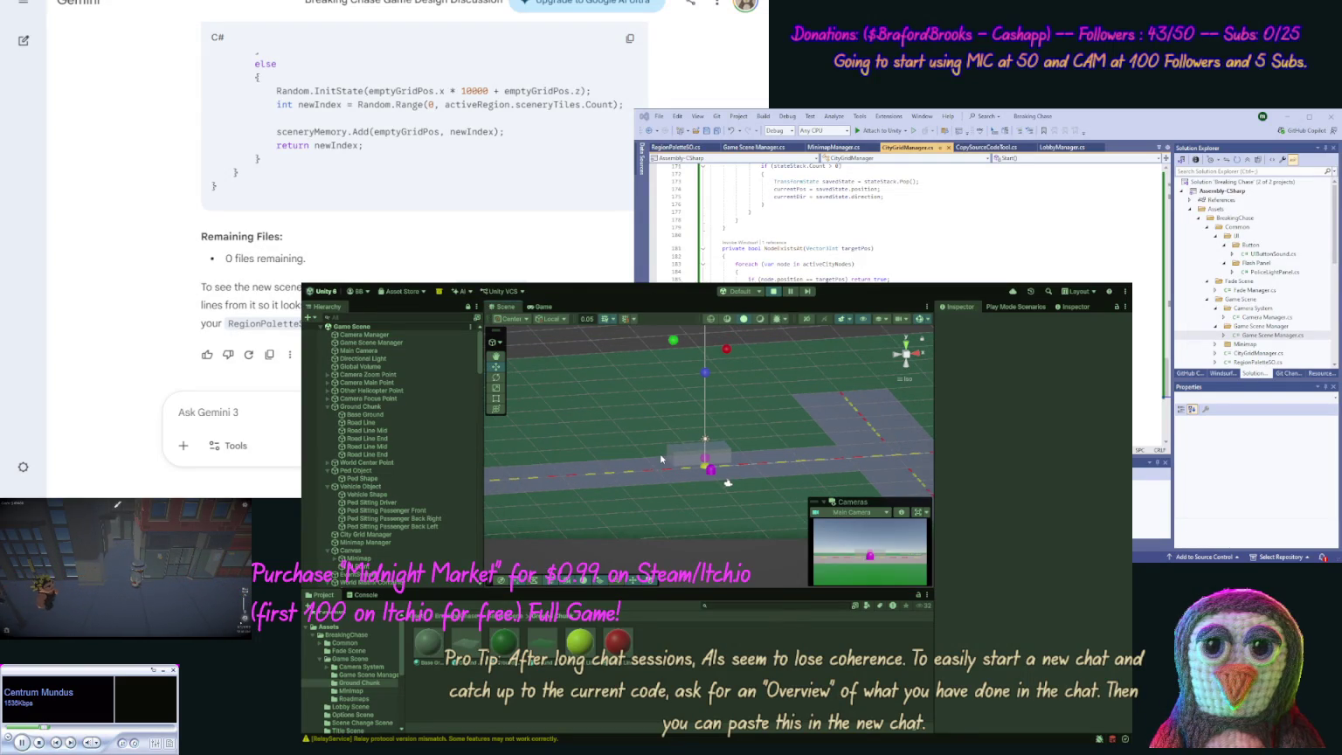
scroll(662, 453, down, 2)
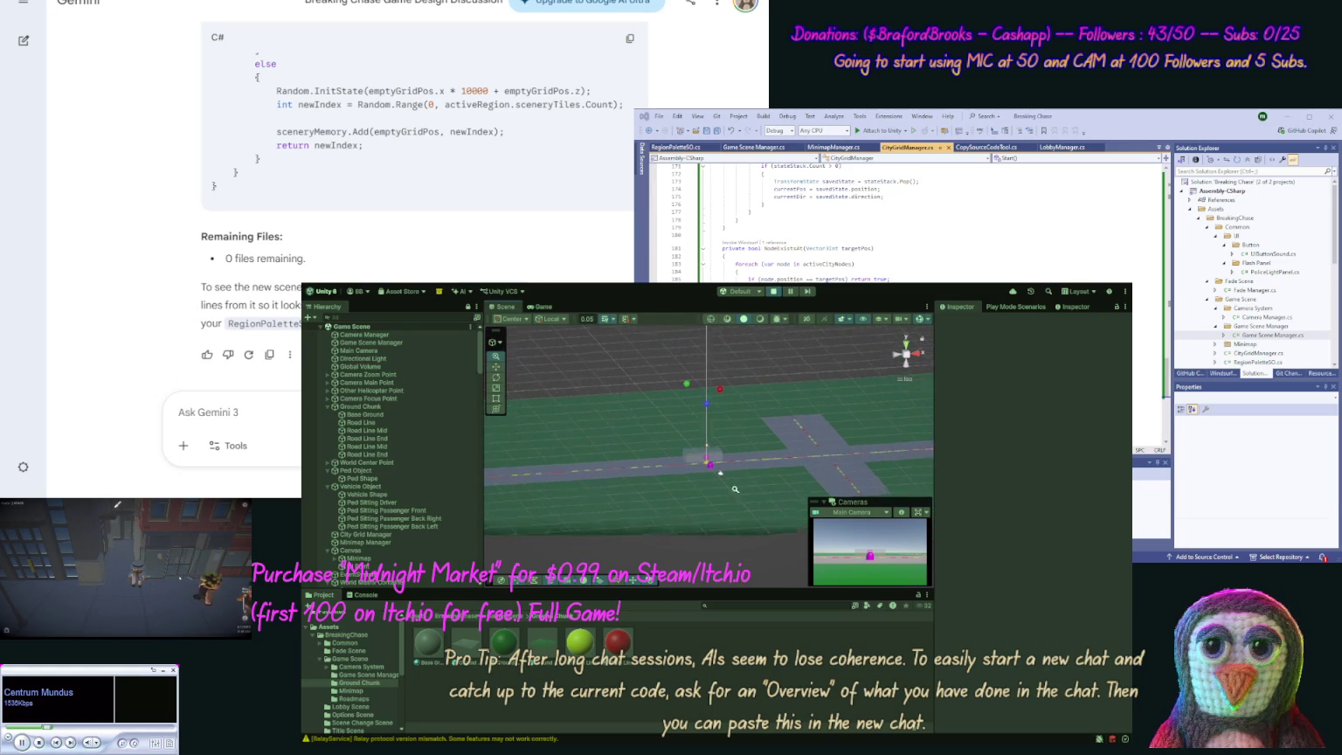
scroll(716, 379, down, 3)
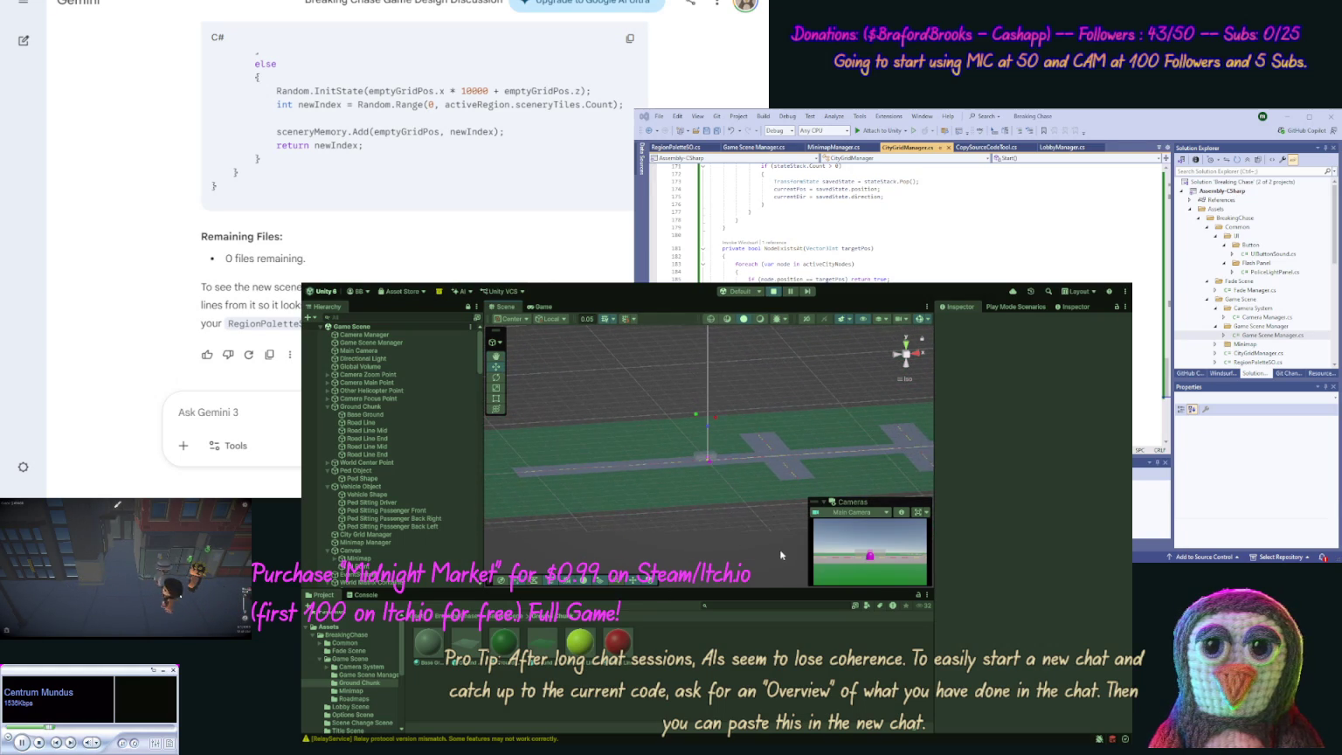
scroll(854, 477, down, 1)
mouse_move(854, 477)
mouse_down()
mouse_move(678, 499)
mouse_move(693, 499)
mouse_up()
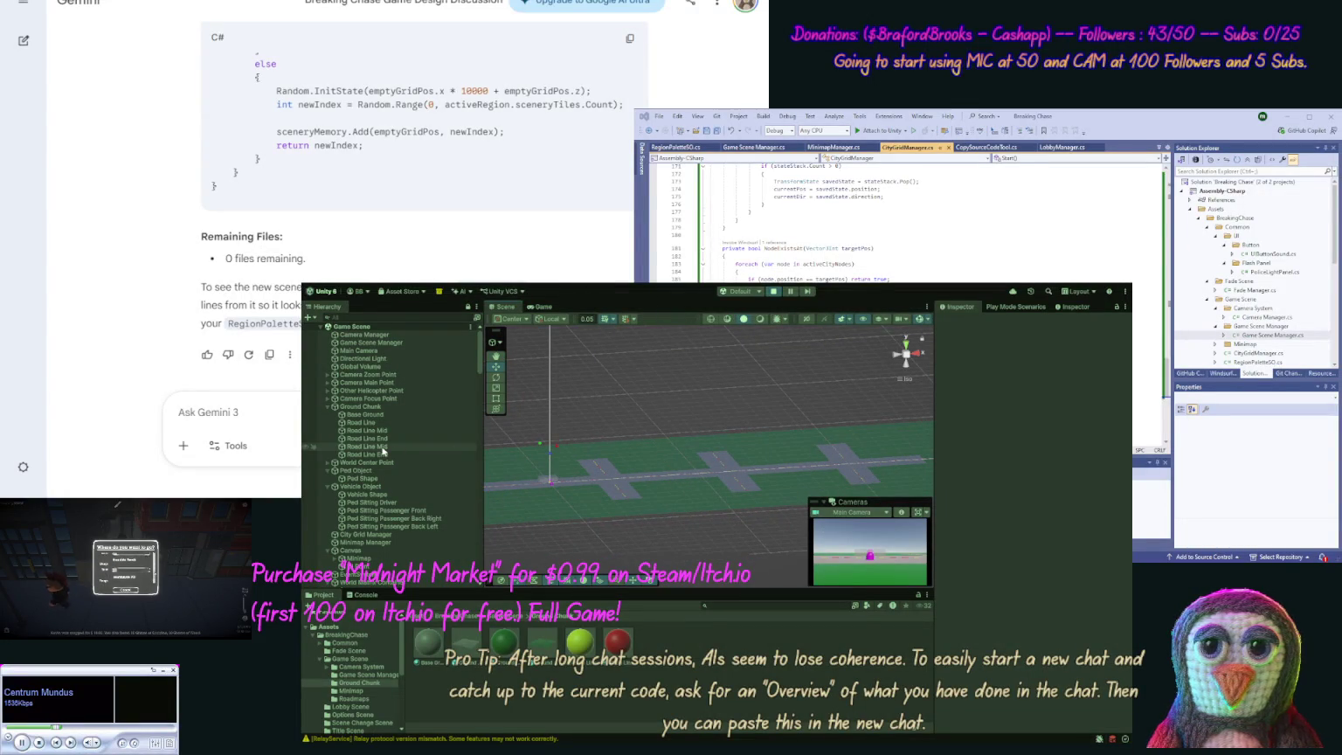
click(363, 409)
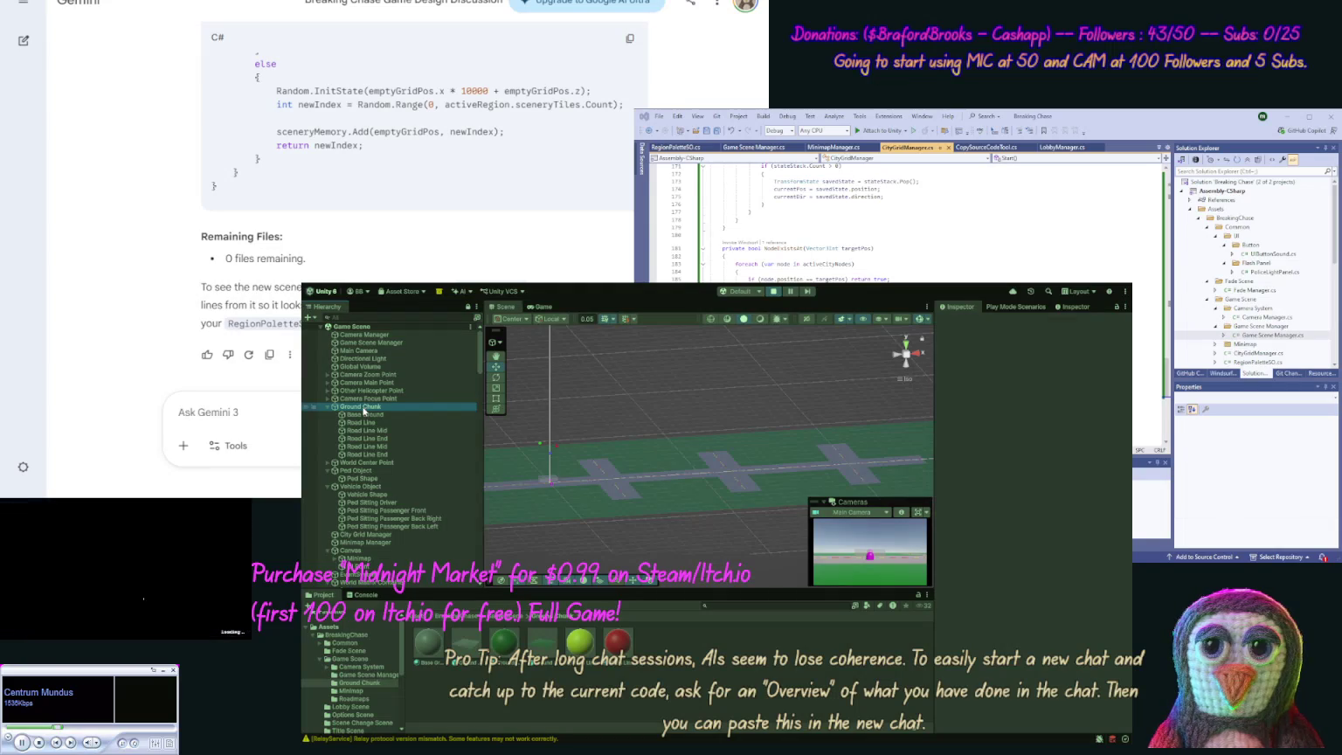
Step: Frame Ground Chunk and orbit around the road tile up close, then stop and restart the game
double_click(364, 409)
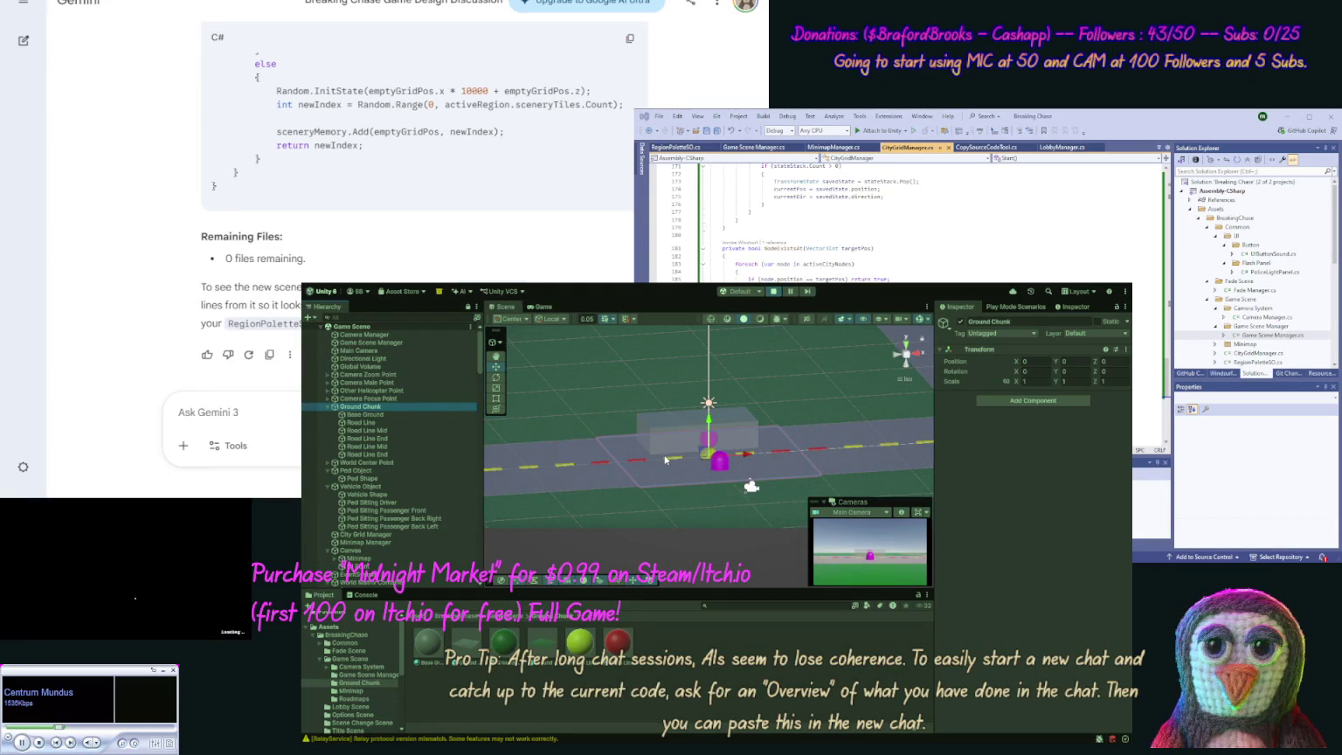
drag(665, 460, 636, 523)
scroll(640, 510, down, 2)
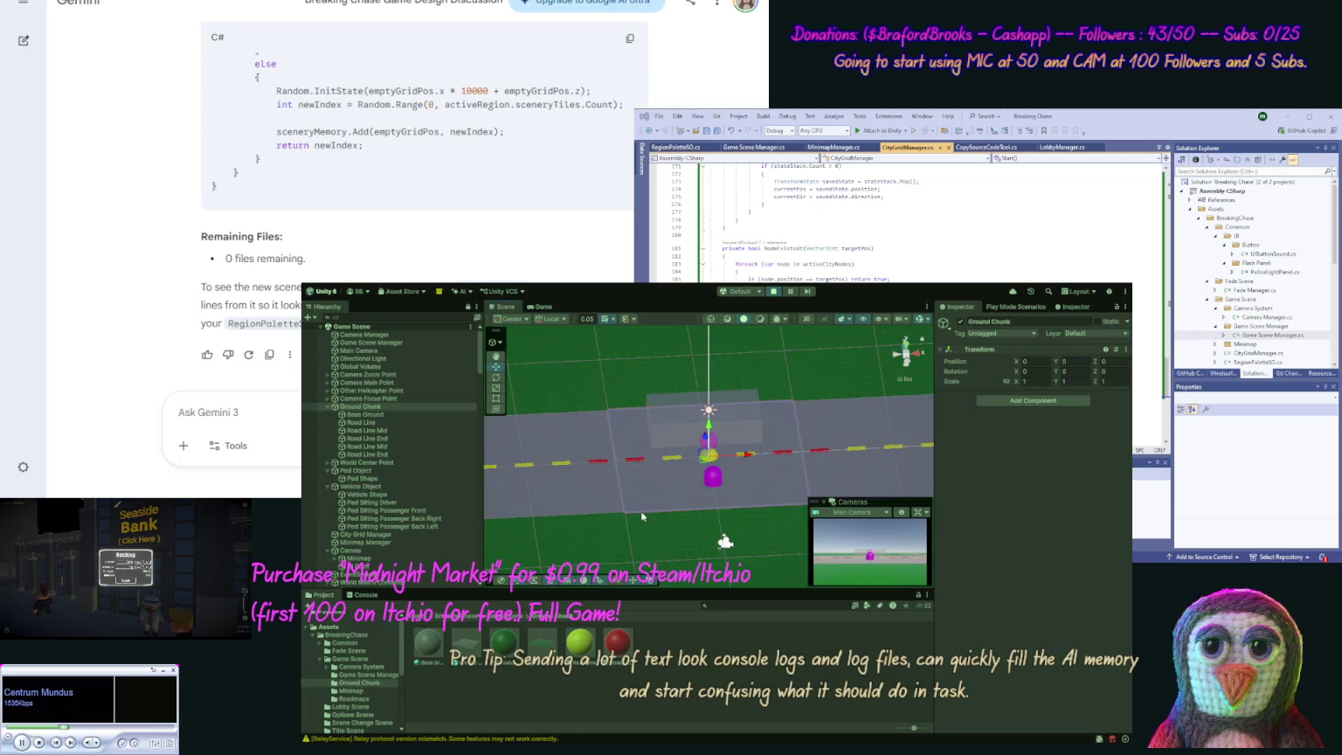
scroll(653, 436, down, 3)
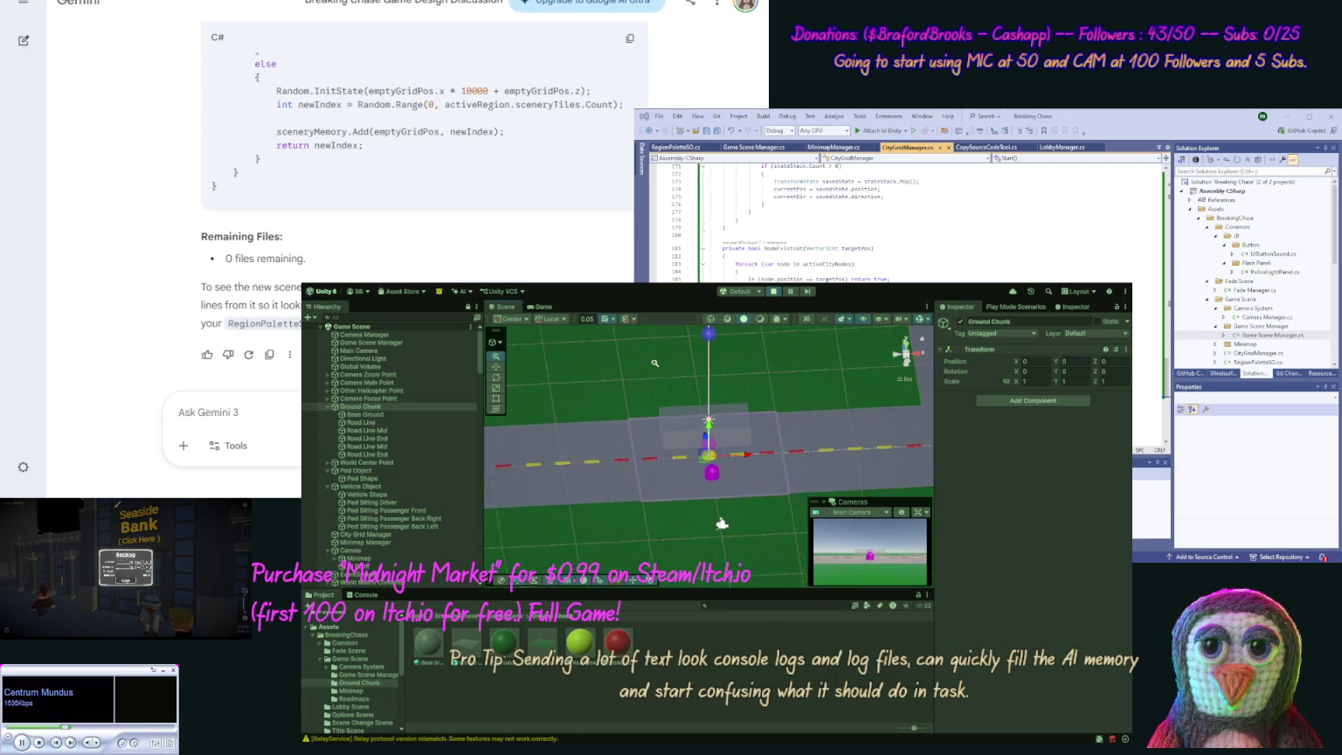
scroll(646, 489, up, 3)
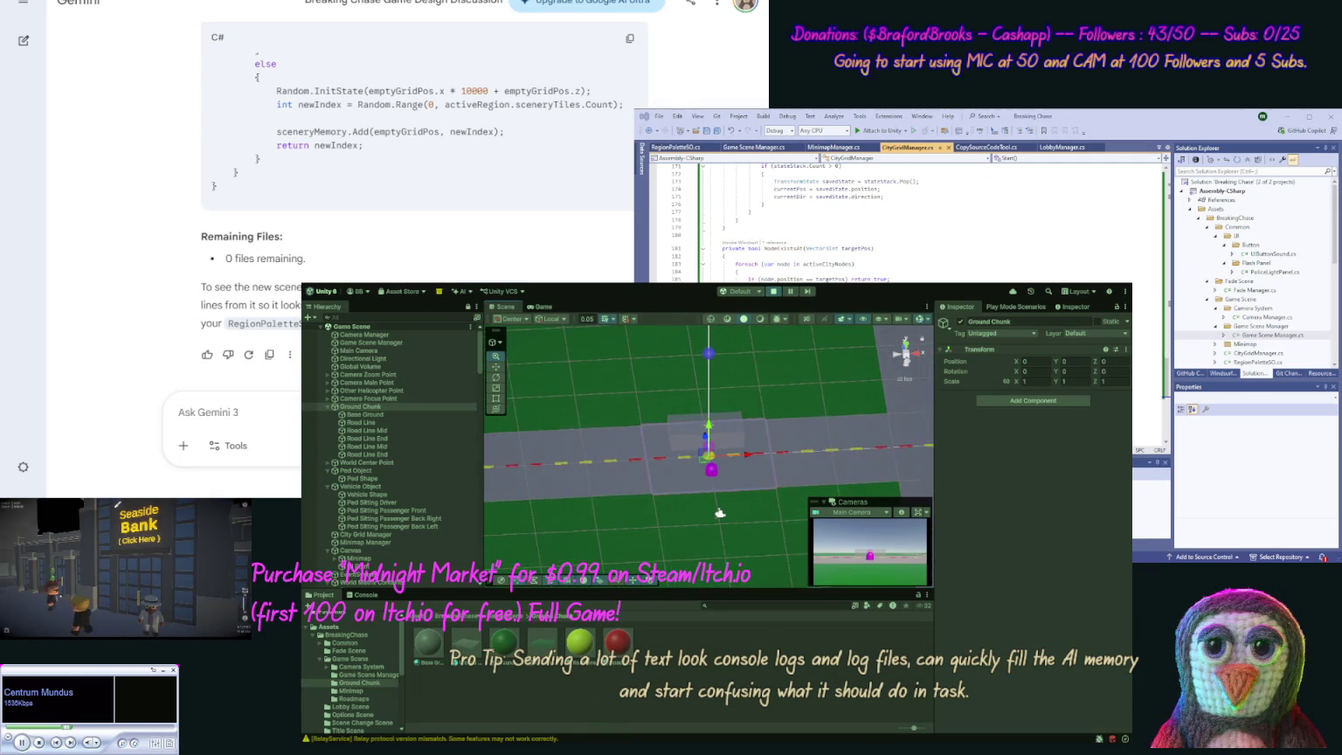
mouse_move(635, 358)
mouse_down()
mouse_move(1015, 360)
mouse_move(791, 483)
mouse_up()
drag(735, 326, 684, 327)
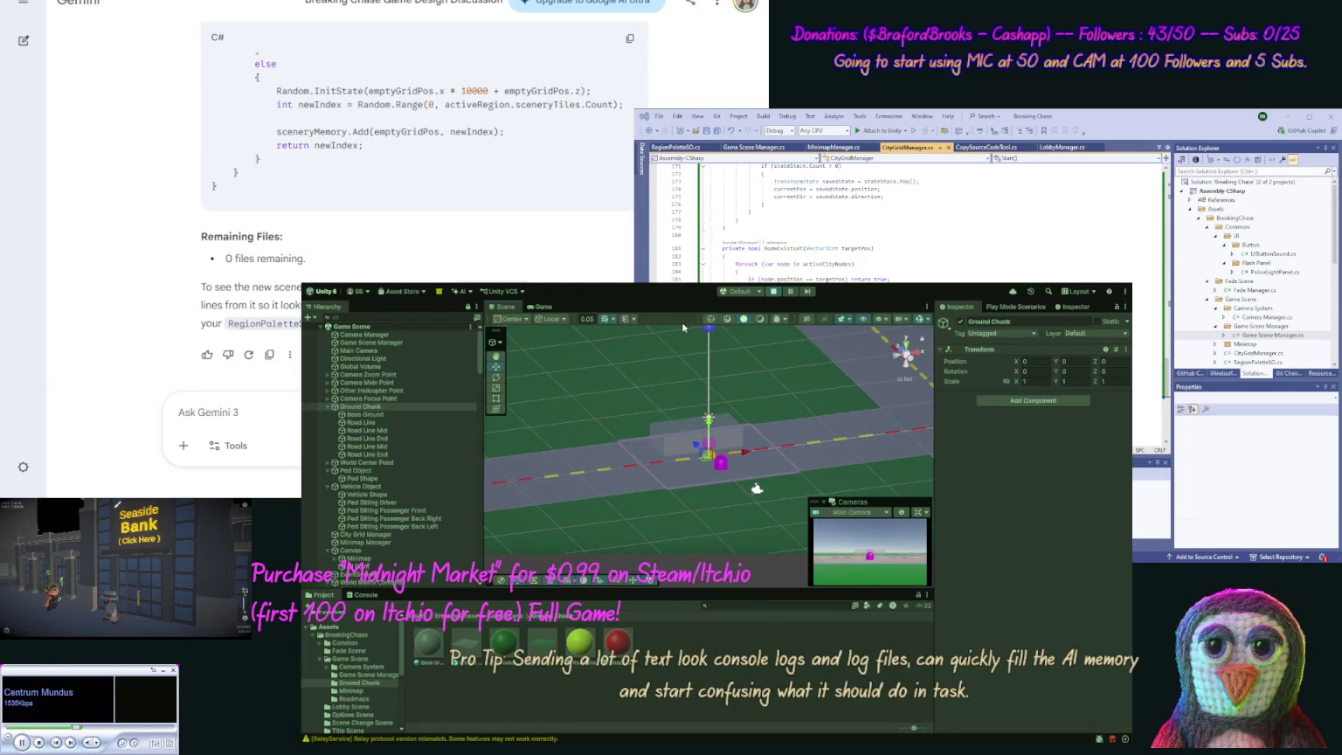
click(775, 292)
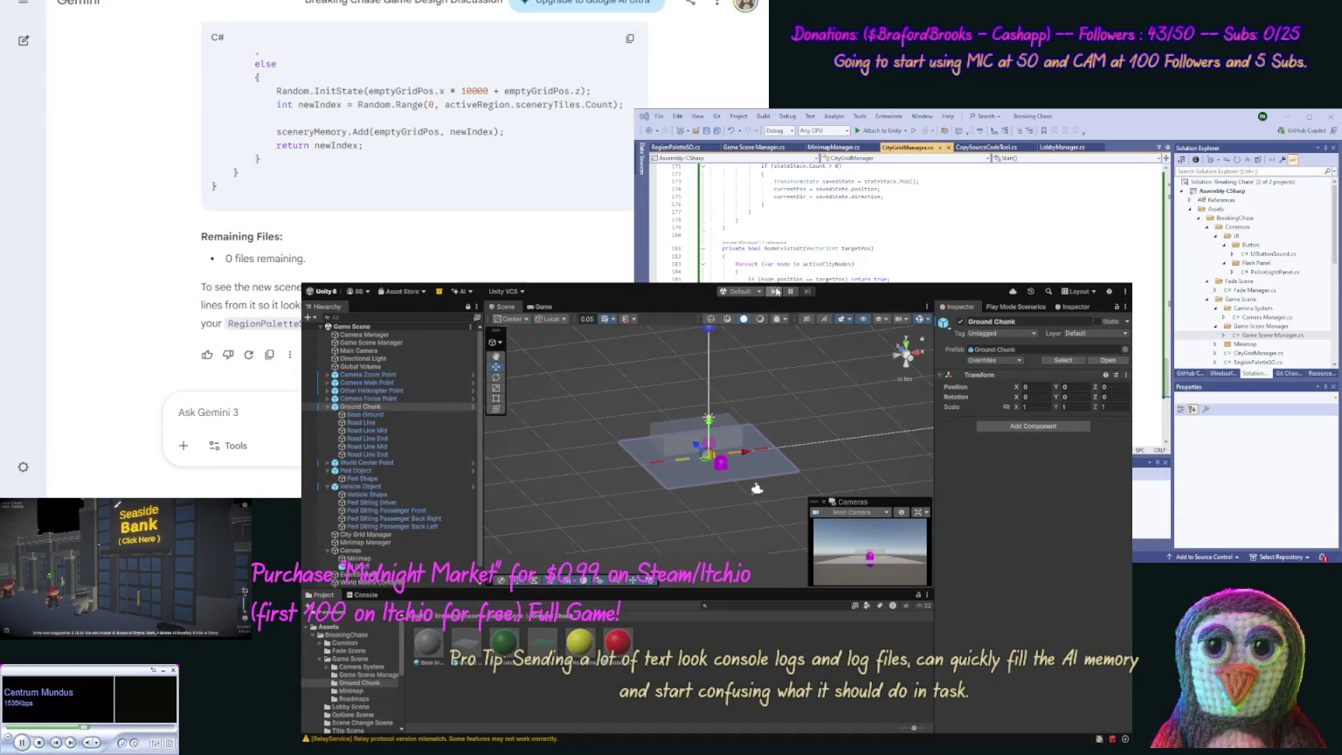
click(775, 291)
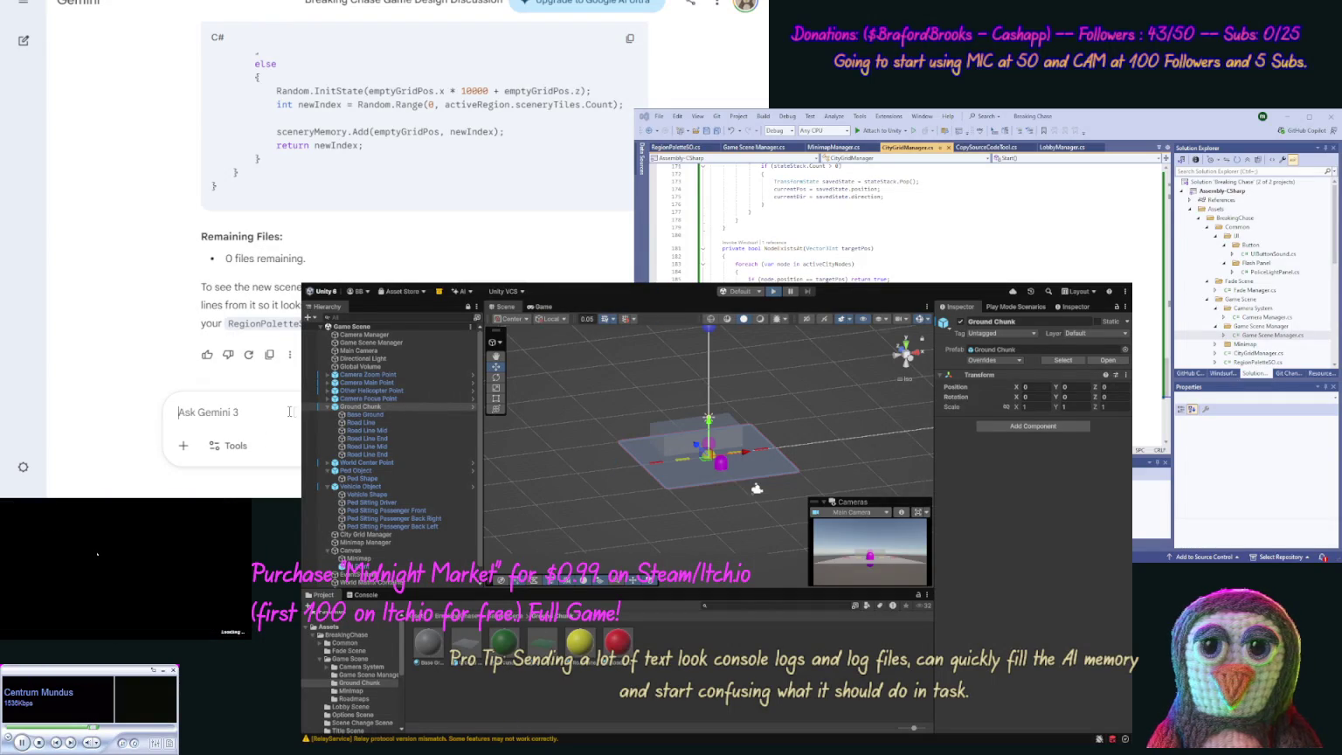
Step: Start a Gemini message 'We want our blank areas…' and reword it to ask to expand them
text(We)
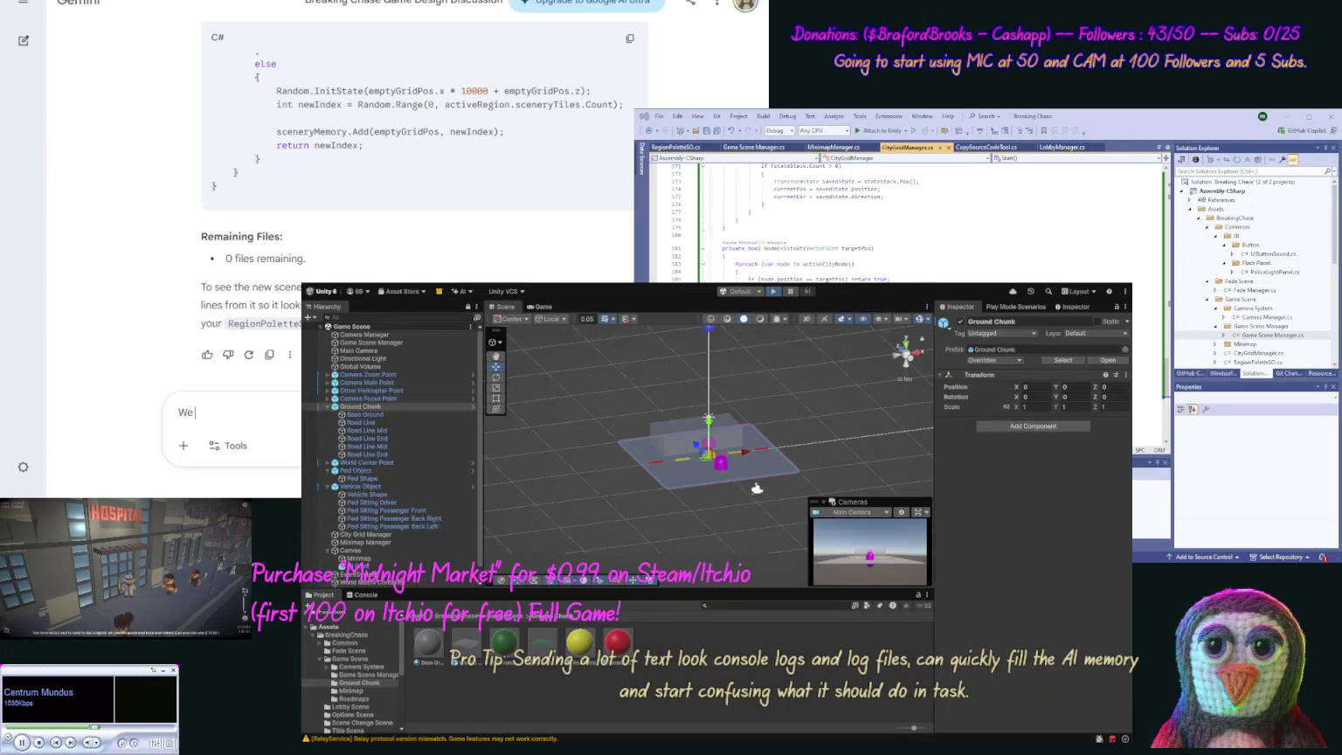
text( want our )
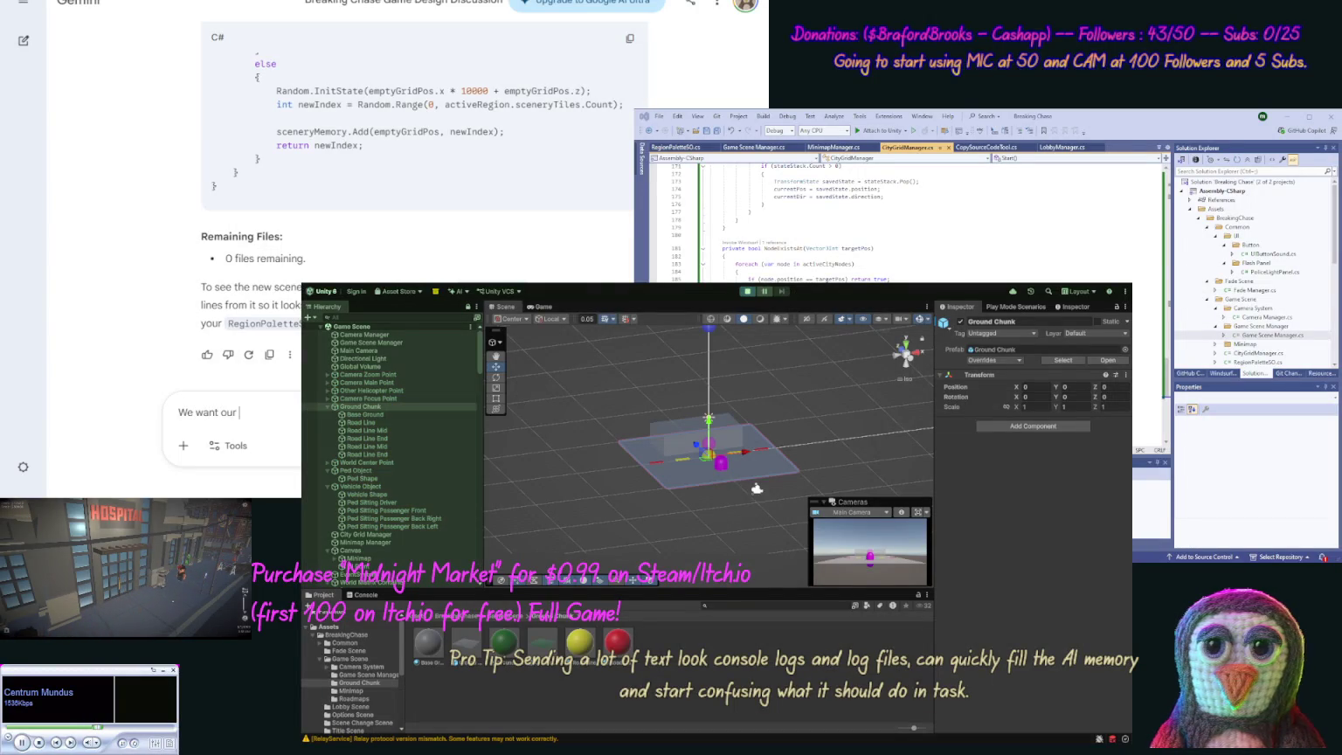
text(blank areas t)
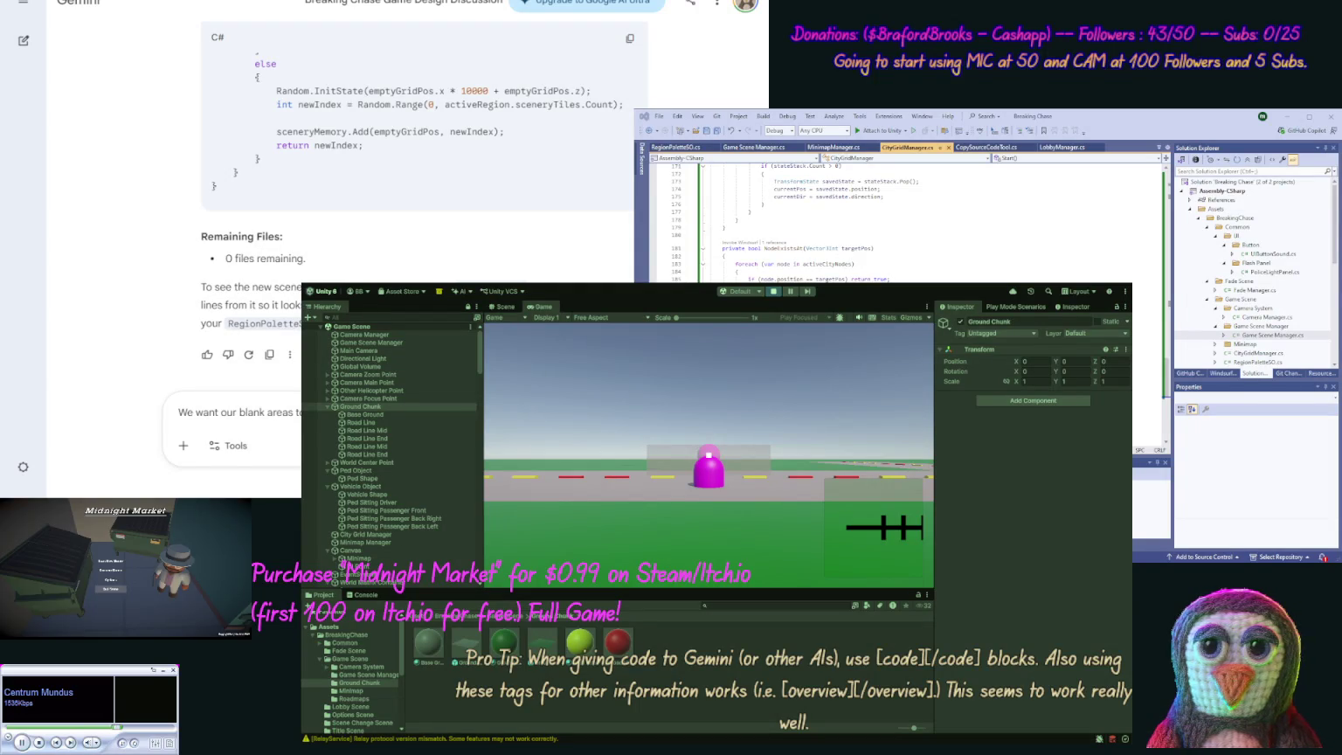
drag(240, 413, 301, 413)
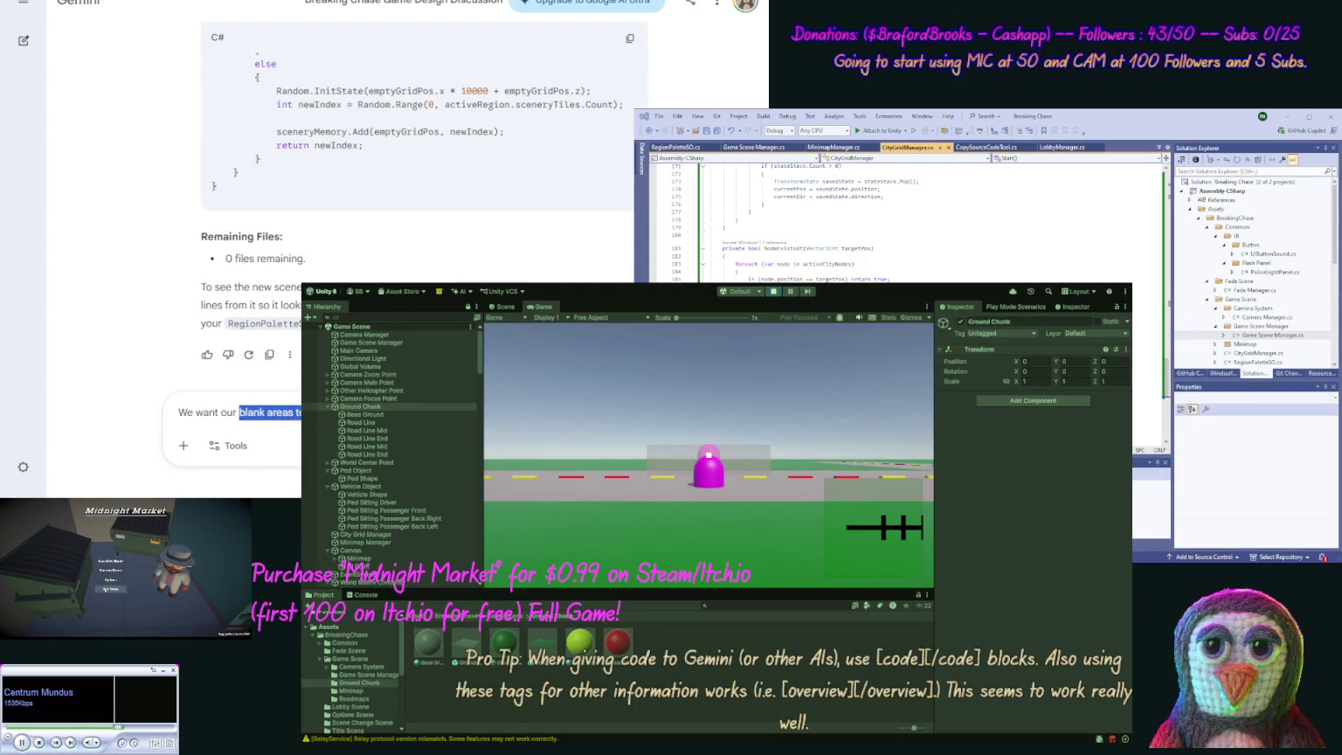
key(BackSpace)
key(BackSpace)
key(BackSpace)
text(to e)
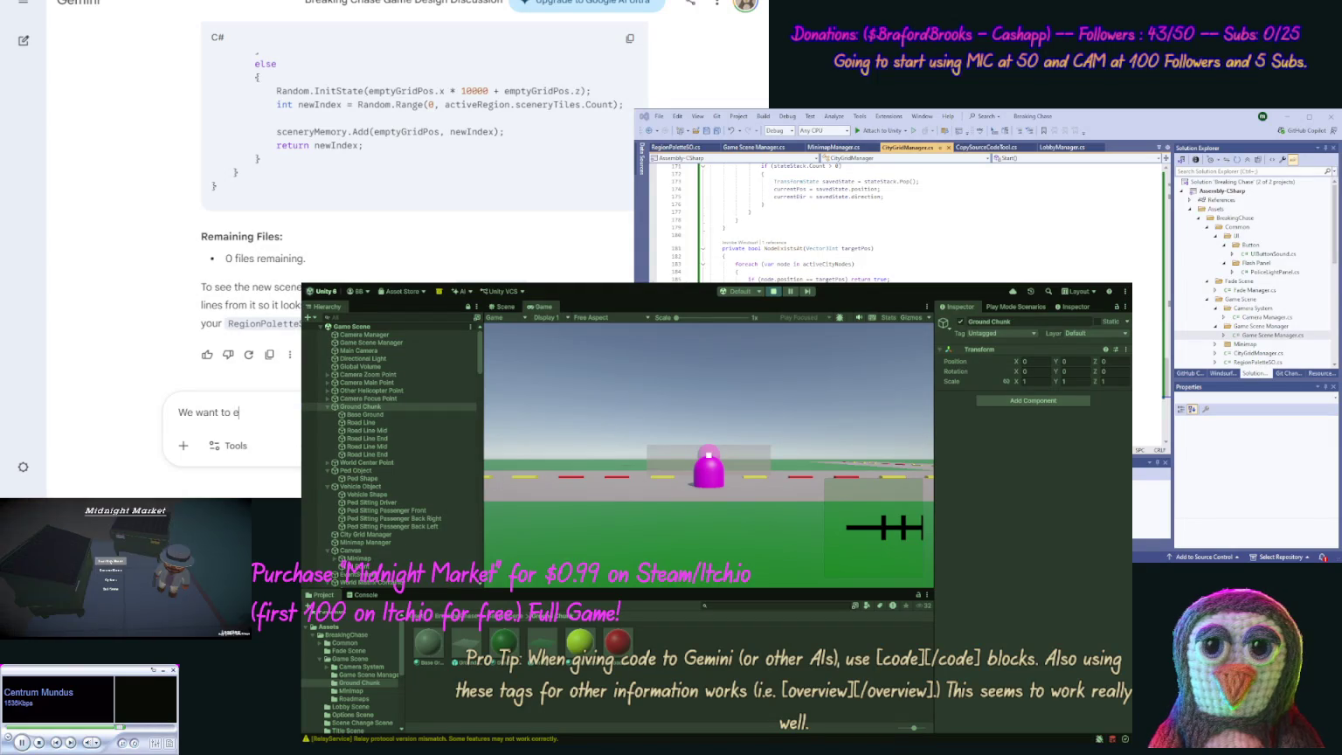
text(xpand on our)
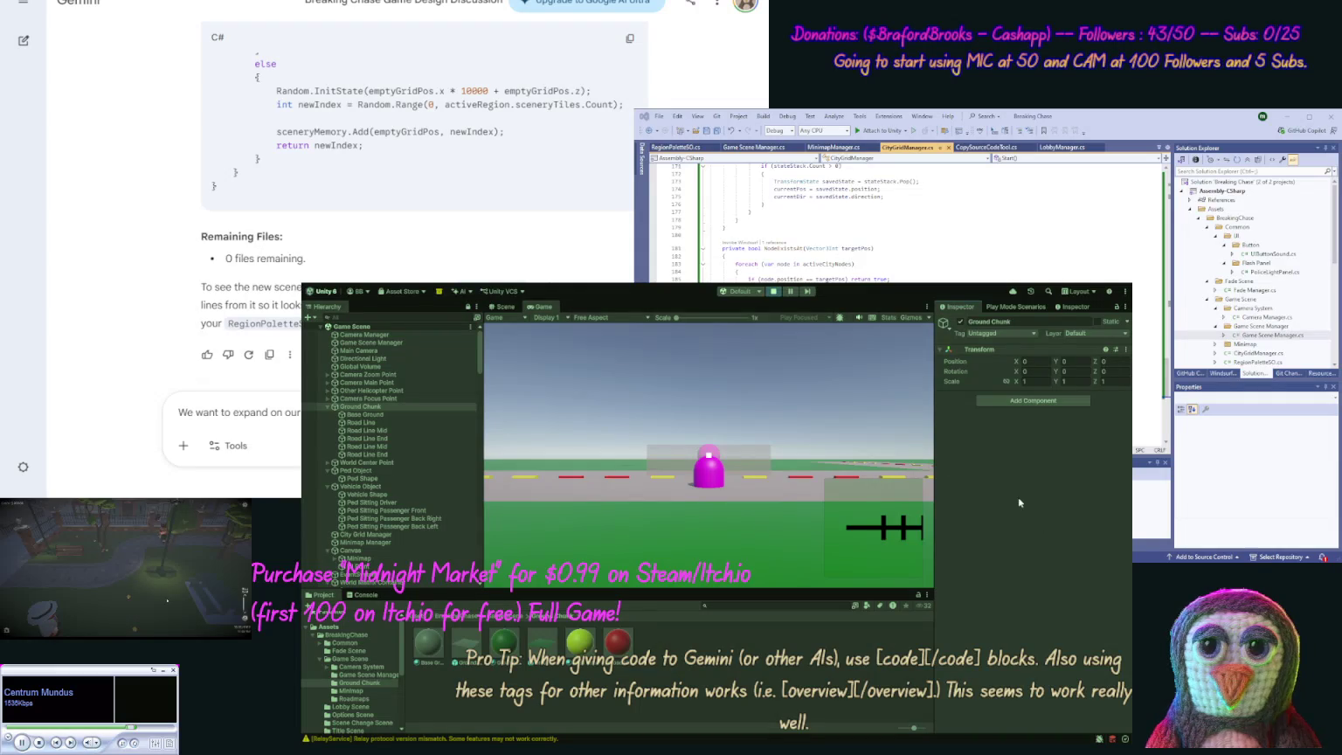
Step: Back in Unity, orbit the Scene view and stop the running game
click(505, 306)
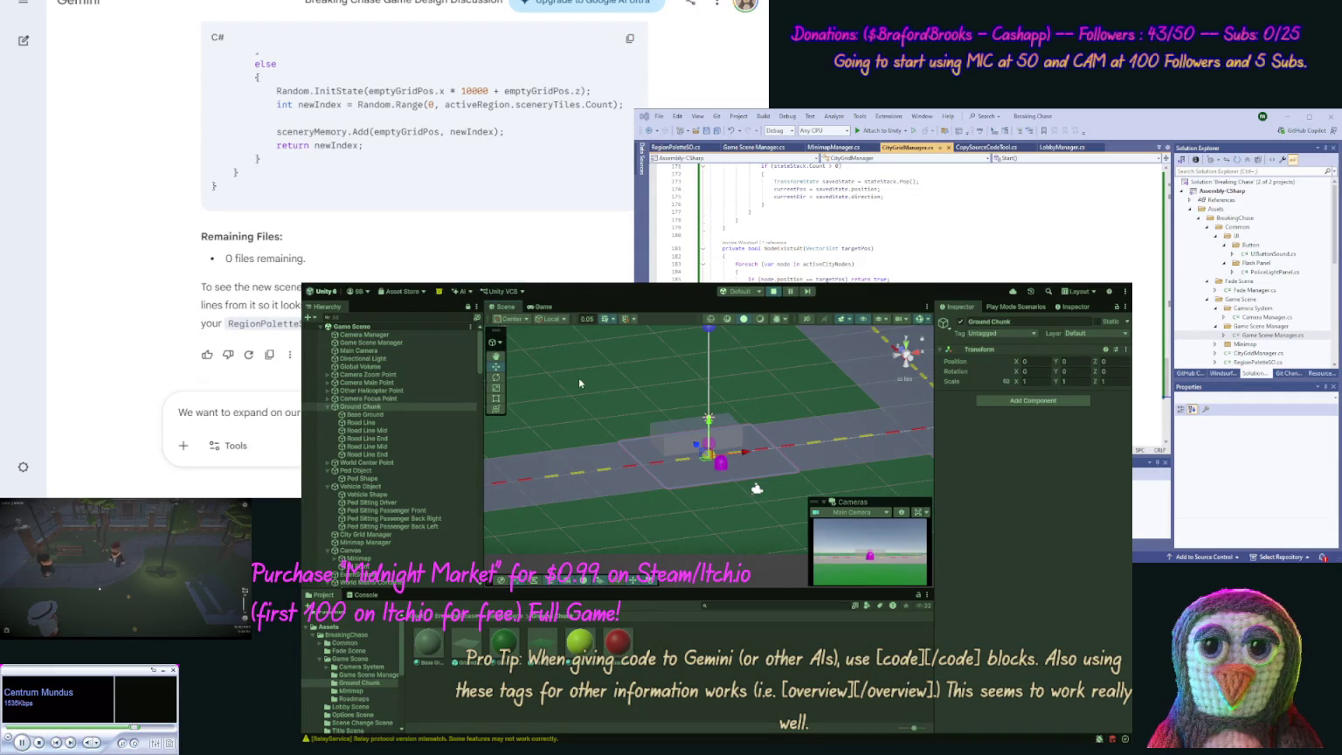
mouse_move(591, 393)
mouse_down()
mouse_move(598, 406)
mouse_move(651, 399)
mouse_move(627, 400)
mouse_up()
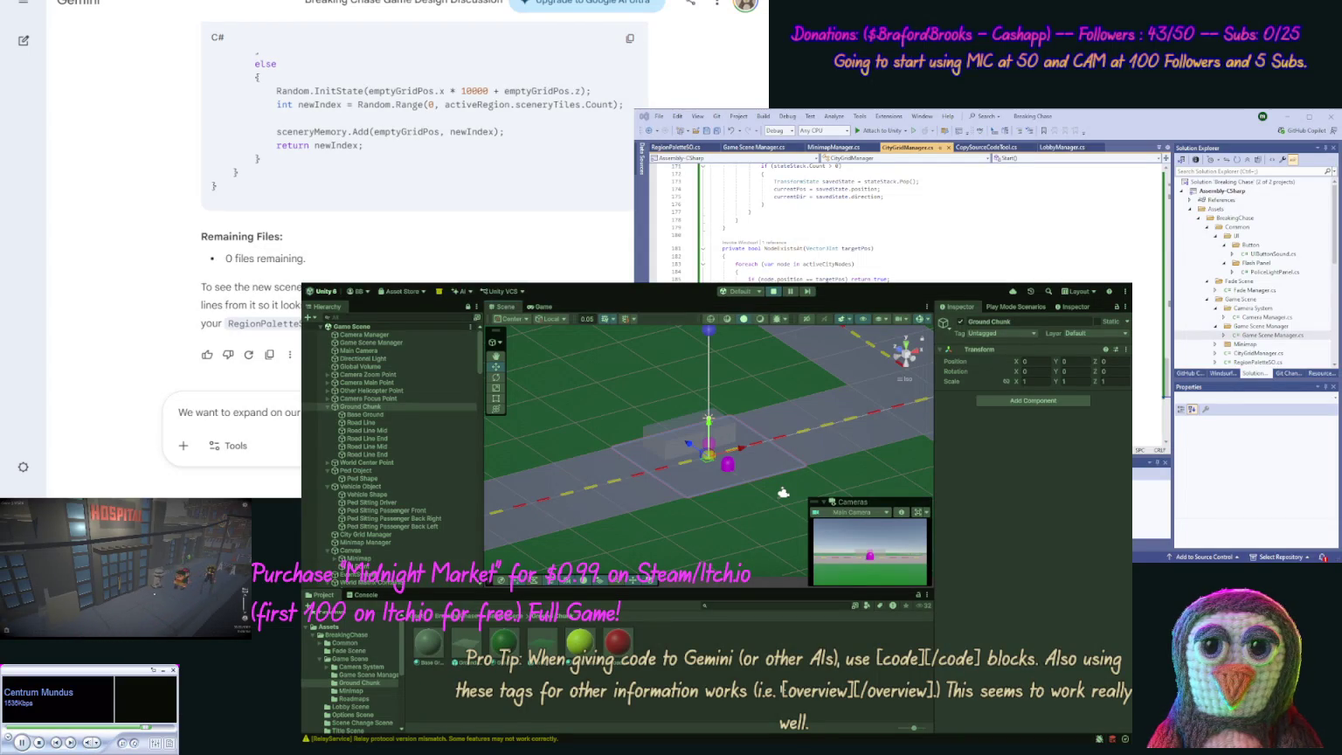
click(773, 292)
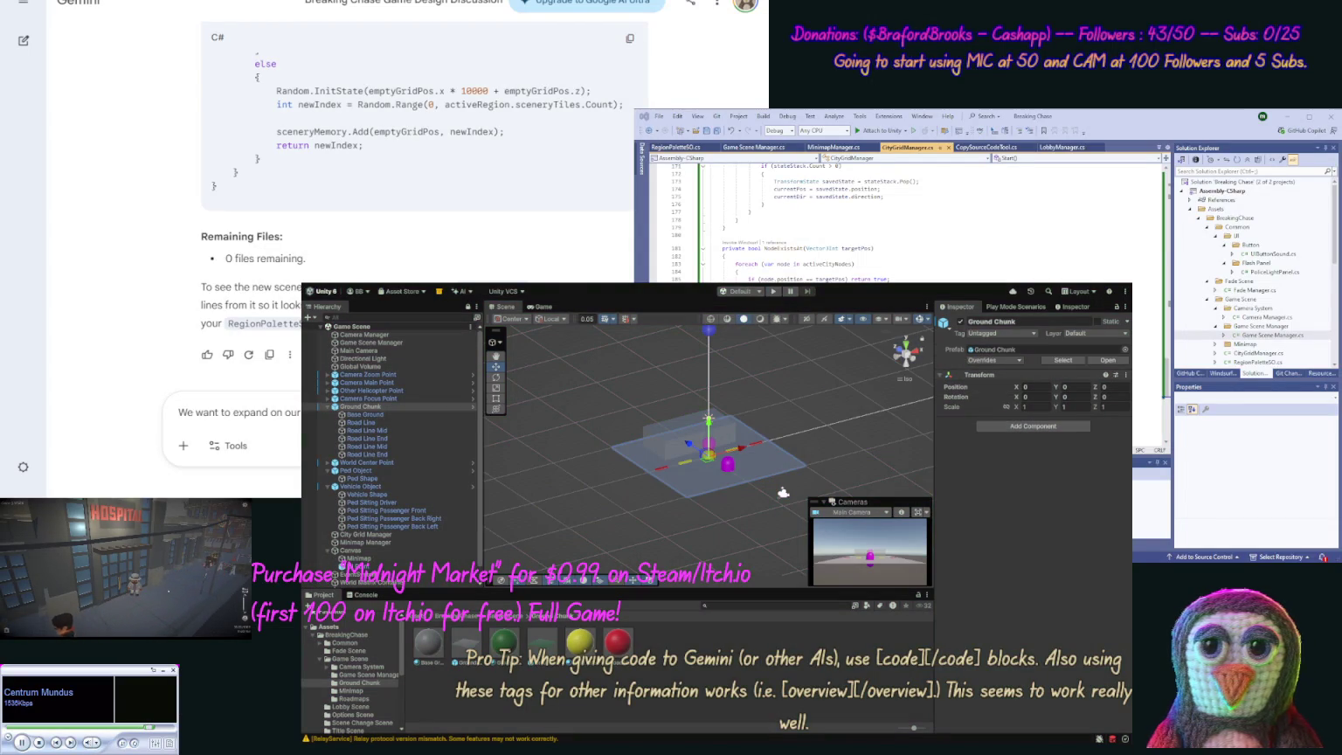
Step: Paste the scene screenshot into Gemini, finish the Downtown road-string message, and send it
key(ctrl+v)
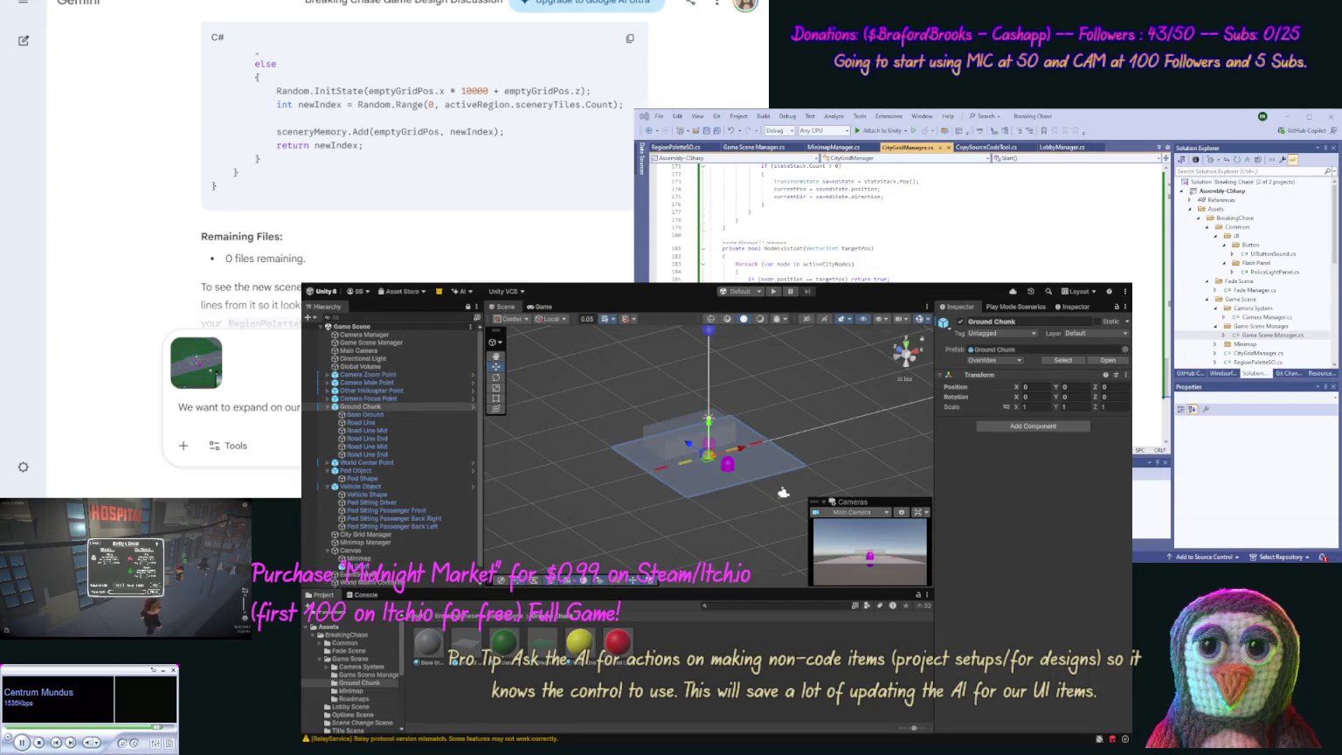
text(pause here)
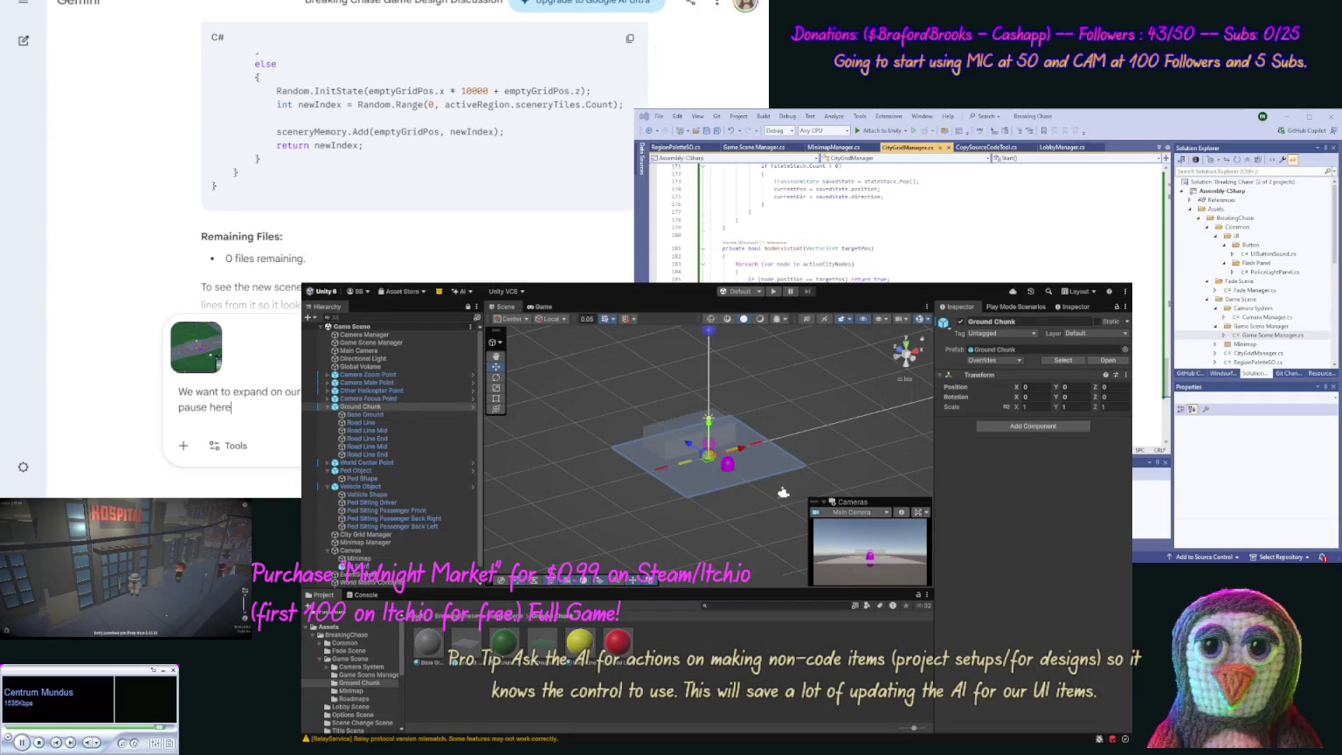
text(, )
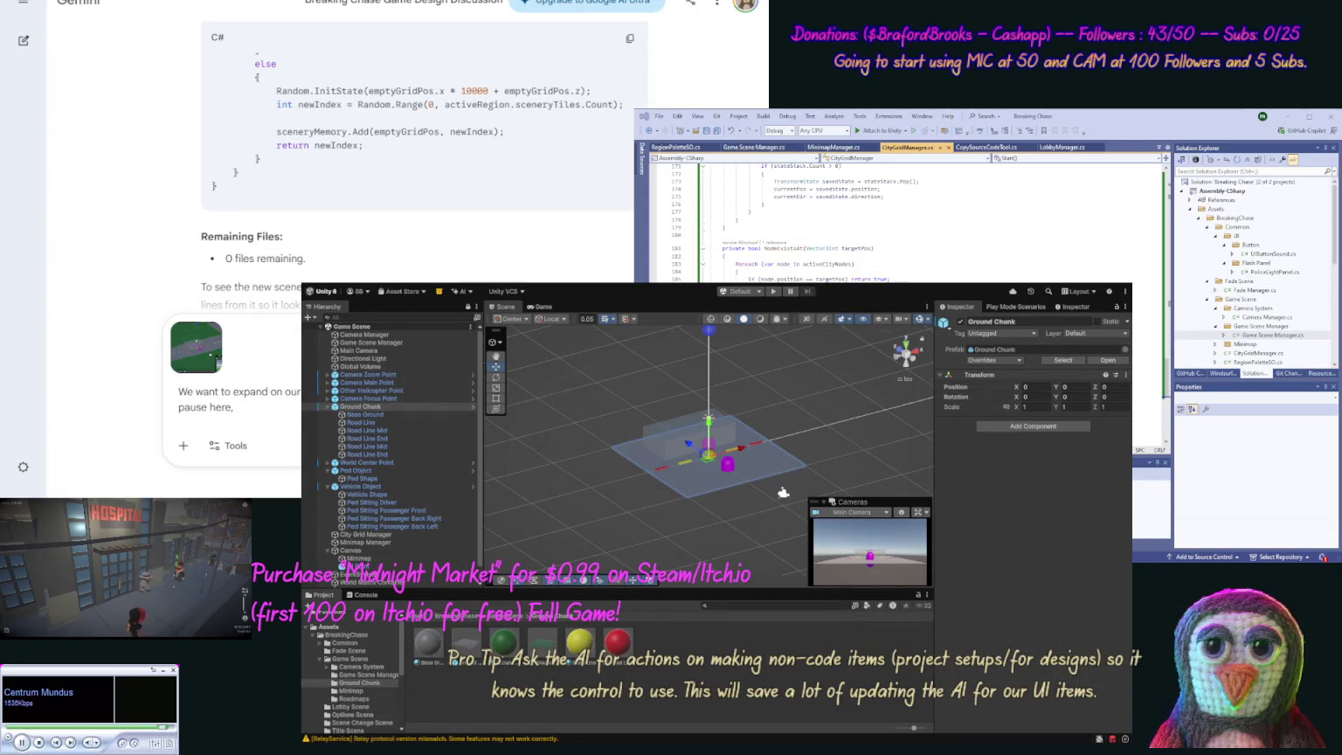
text(gives)
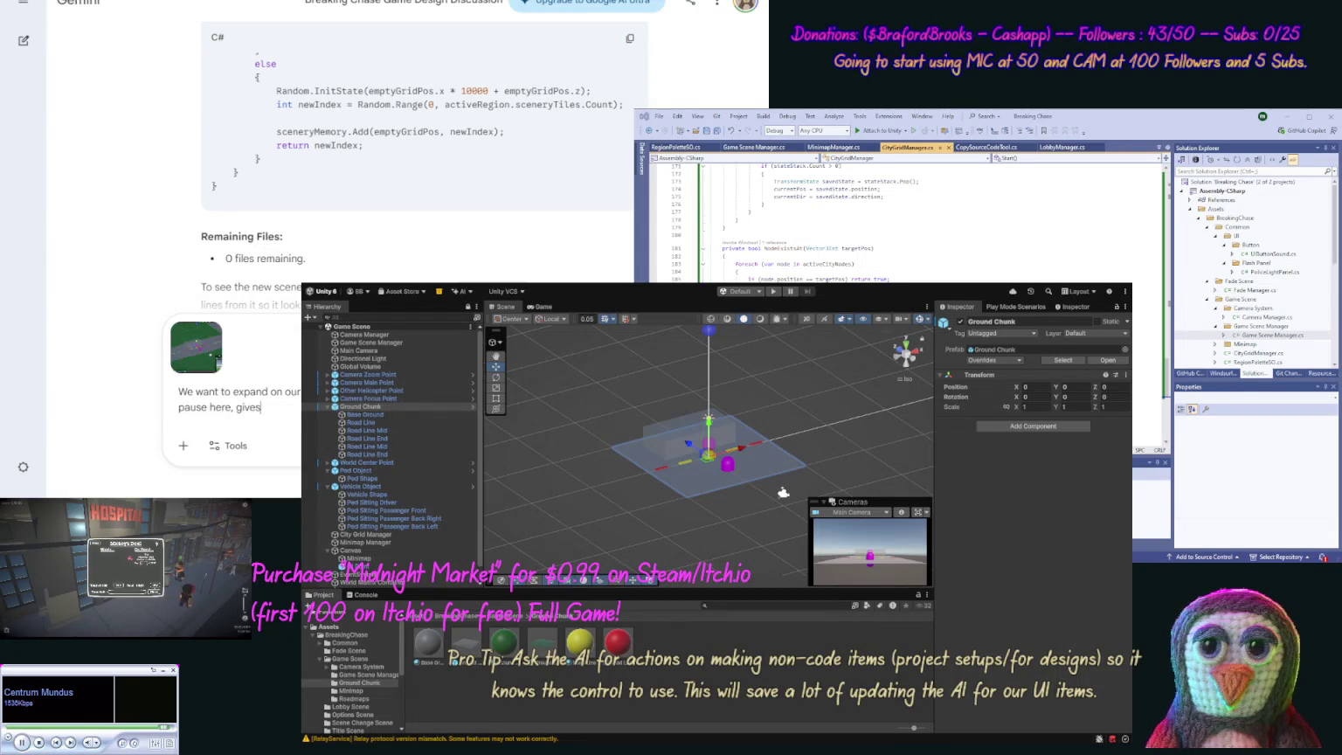
text( use our)
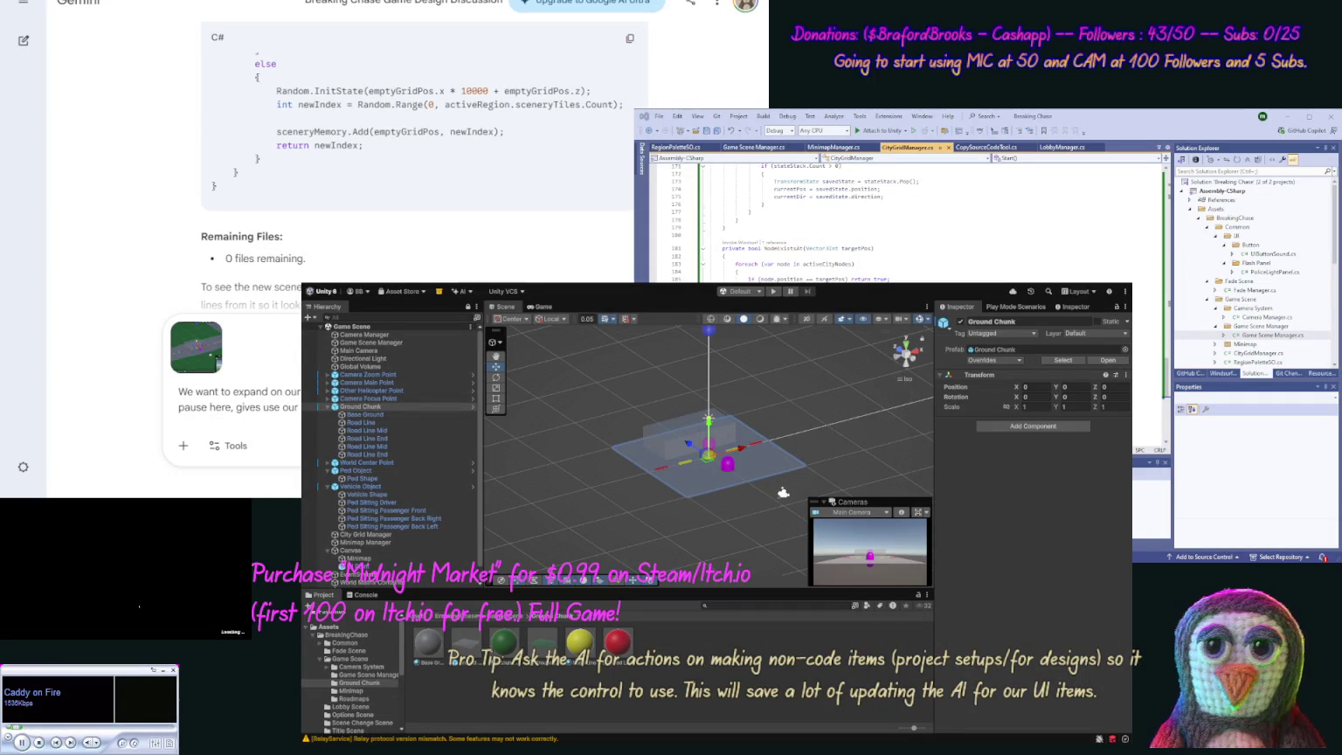
key(Return)
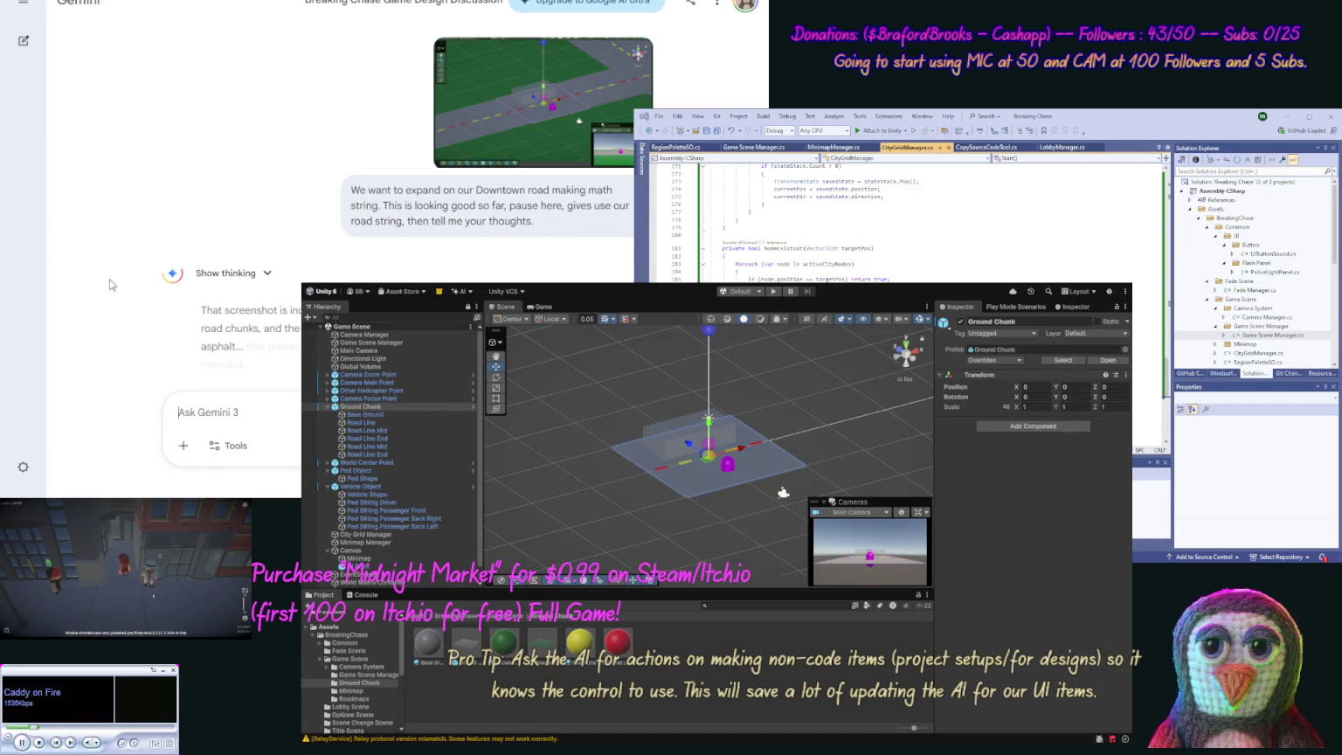
Step: Scroll Gemini's reply down to the Downtown Metropolis setup and its Programming Rules
scroll(130, 279, down, 2)
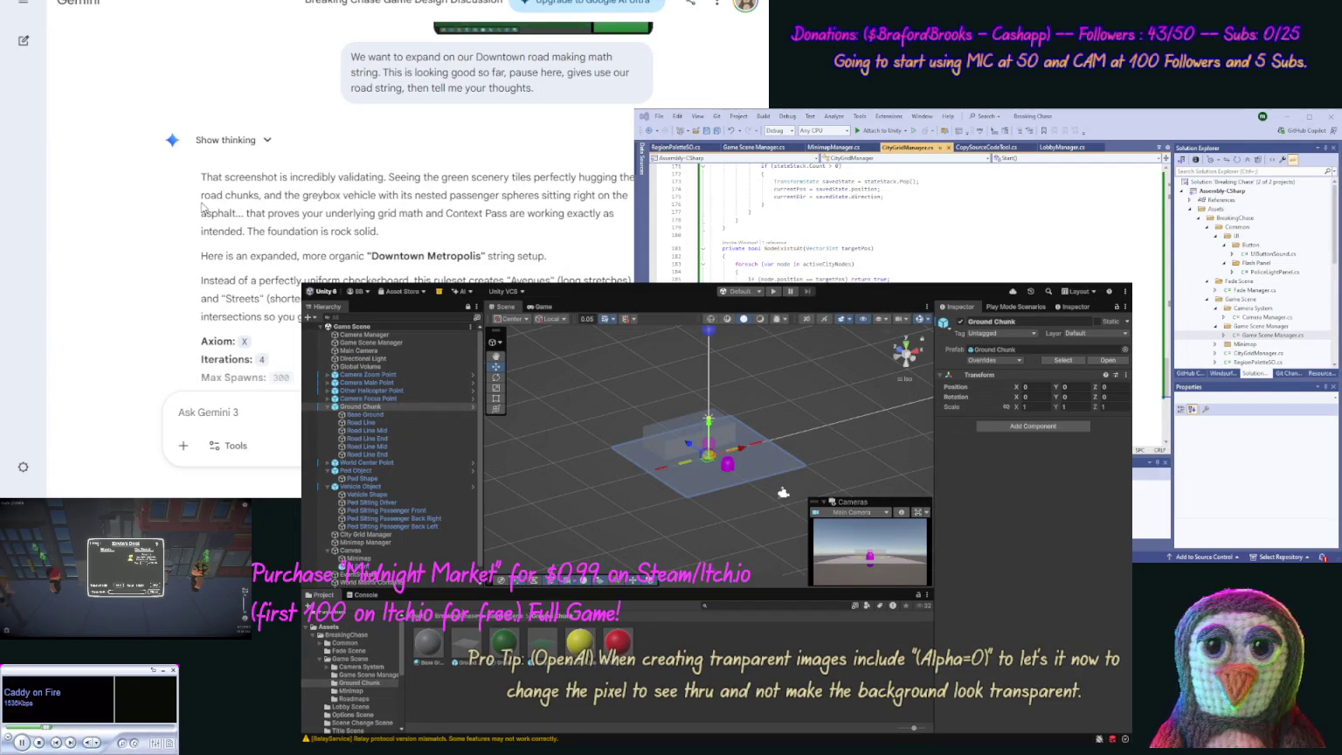
scroll(202, 208, down, 2)
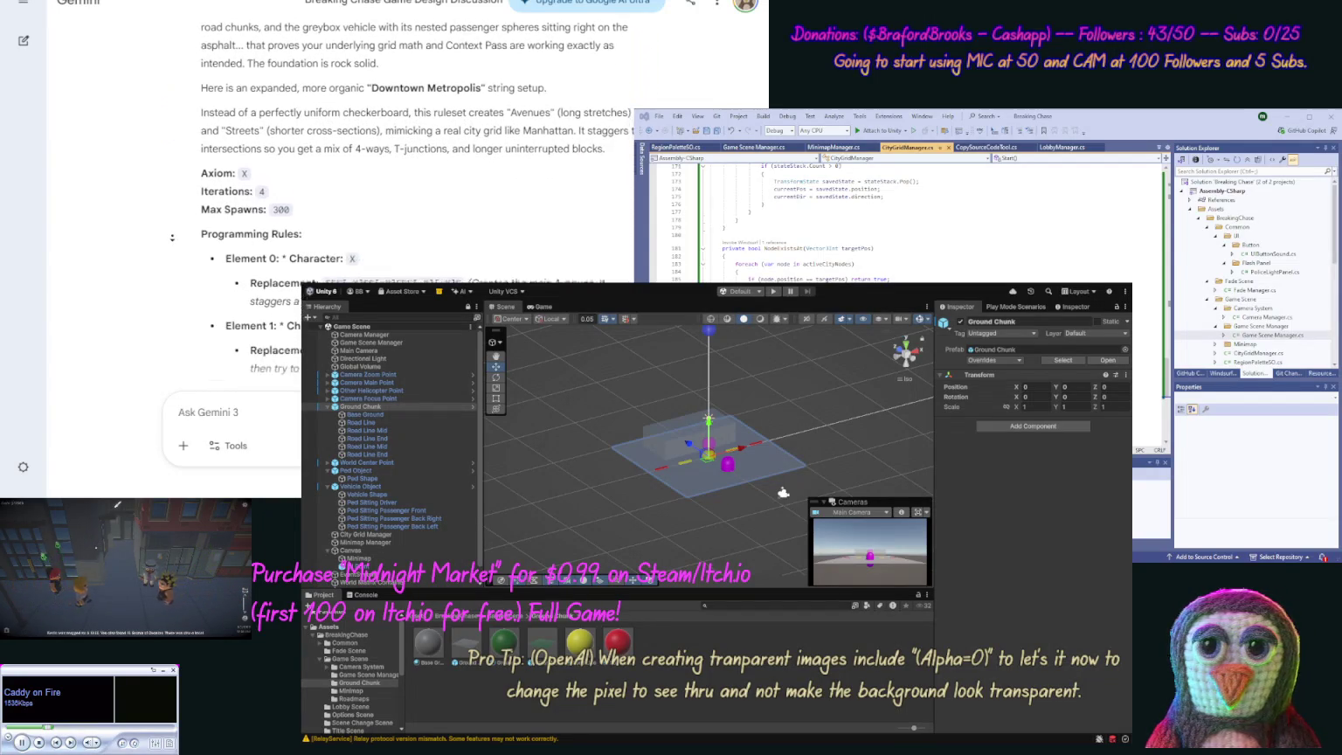
scroll(175, 242, down, 1)
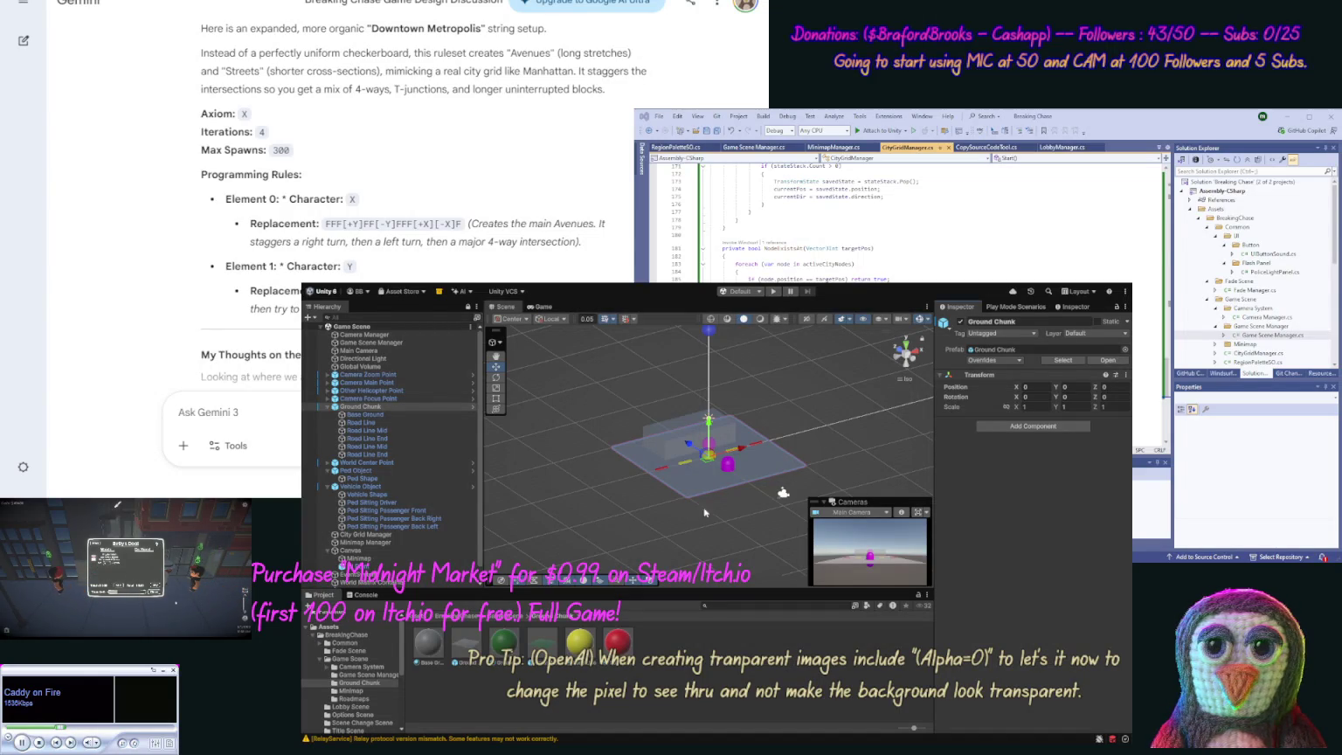
Step: Open the Demo Roadmap and set Iterations to 4 and Max Spawns to 300
click(354, 698)
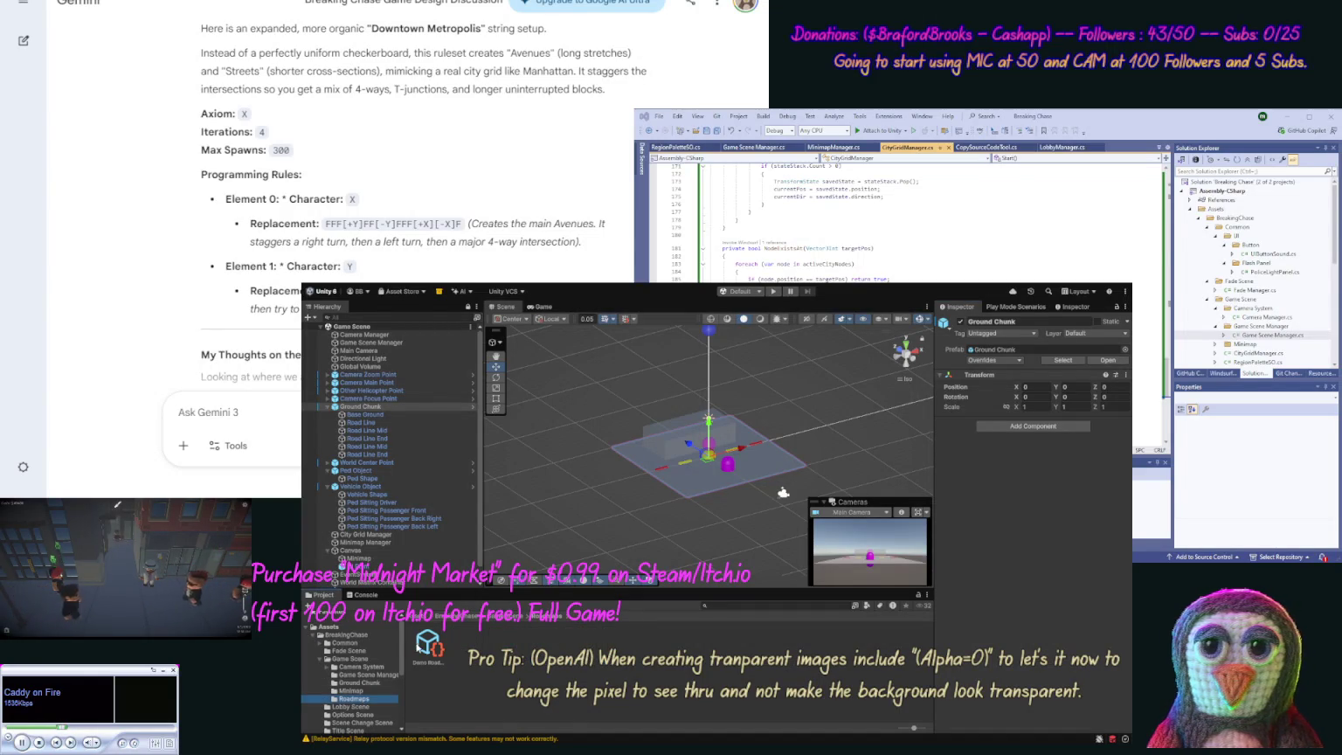
click(429, 645)
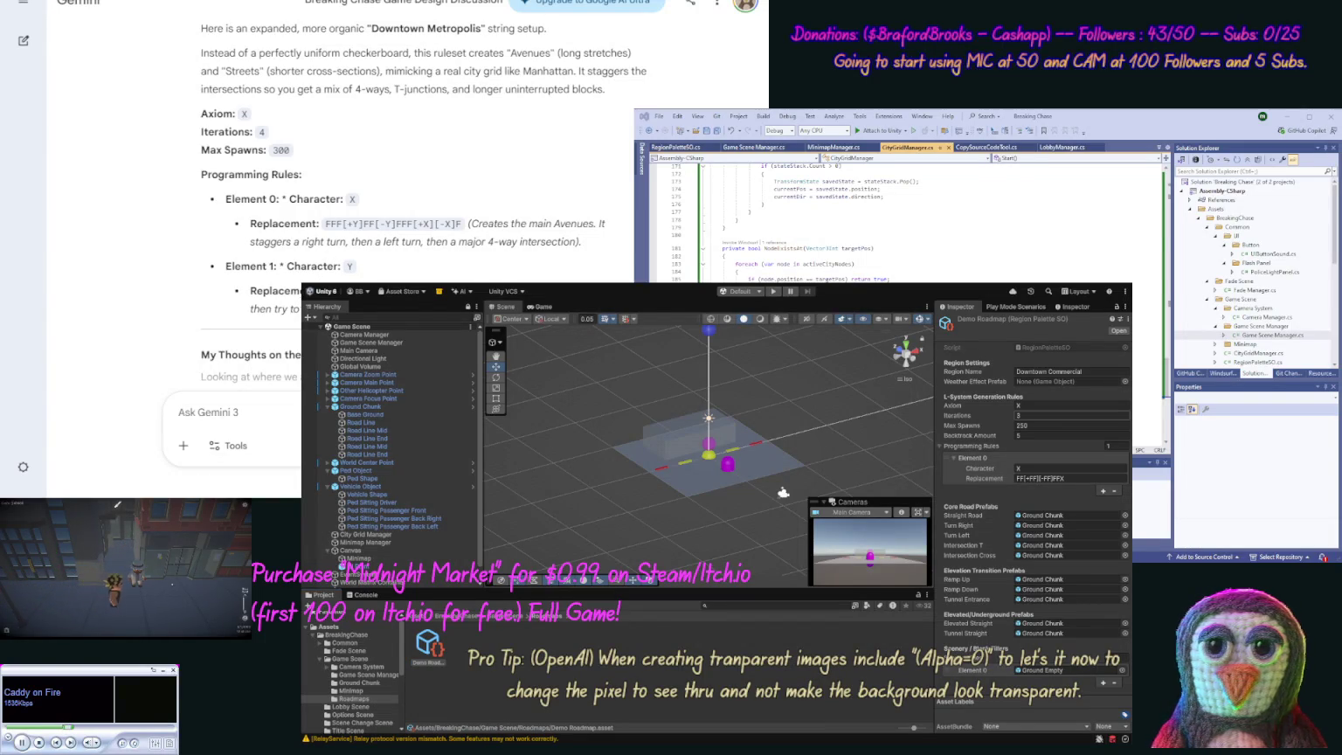
text(4)
click(1032, 425)
text(300)
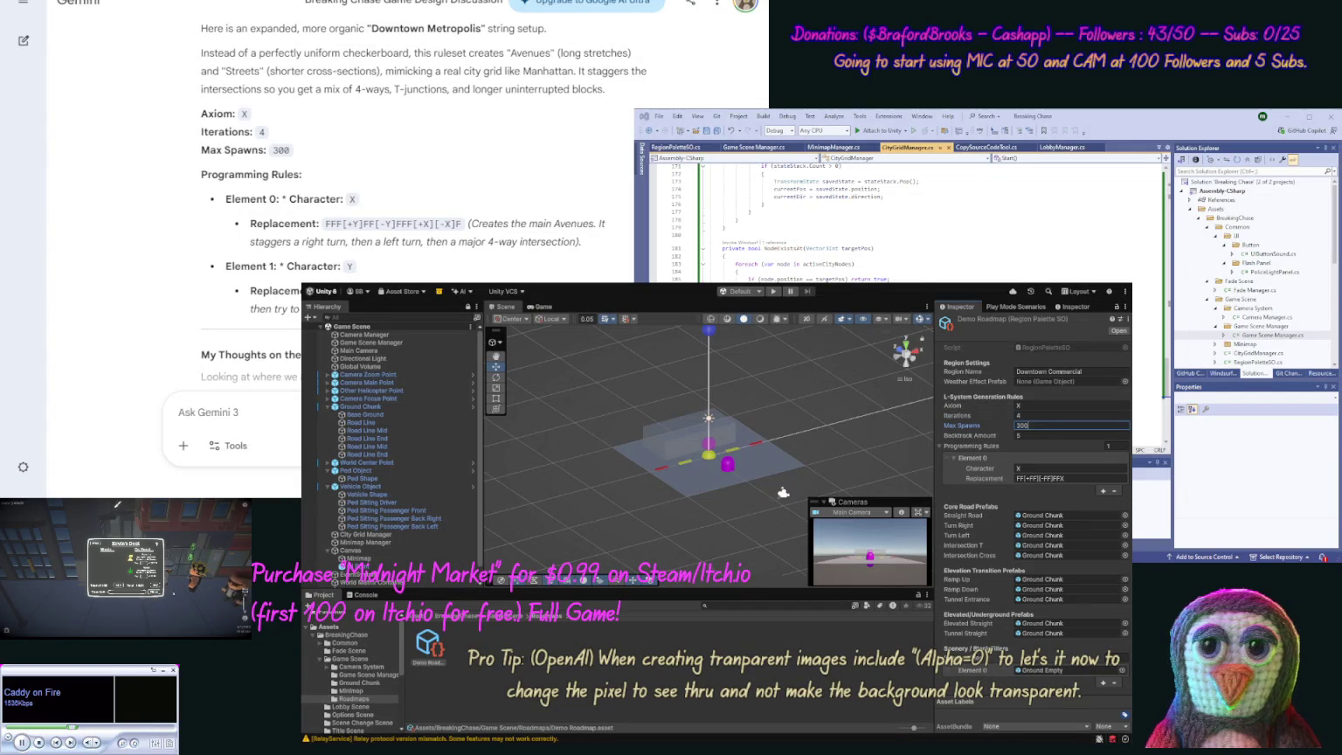
key(Return)
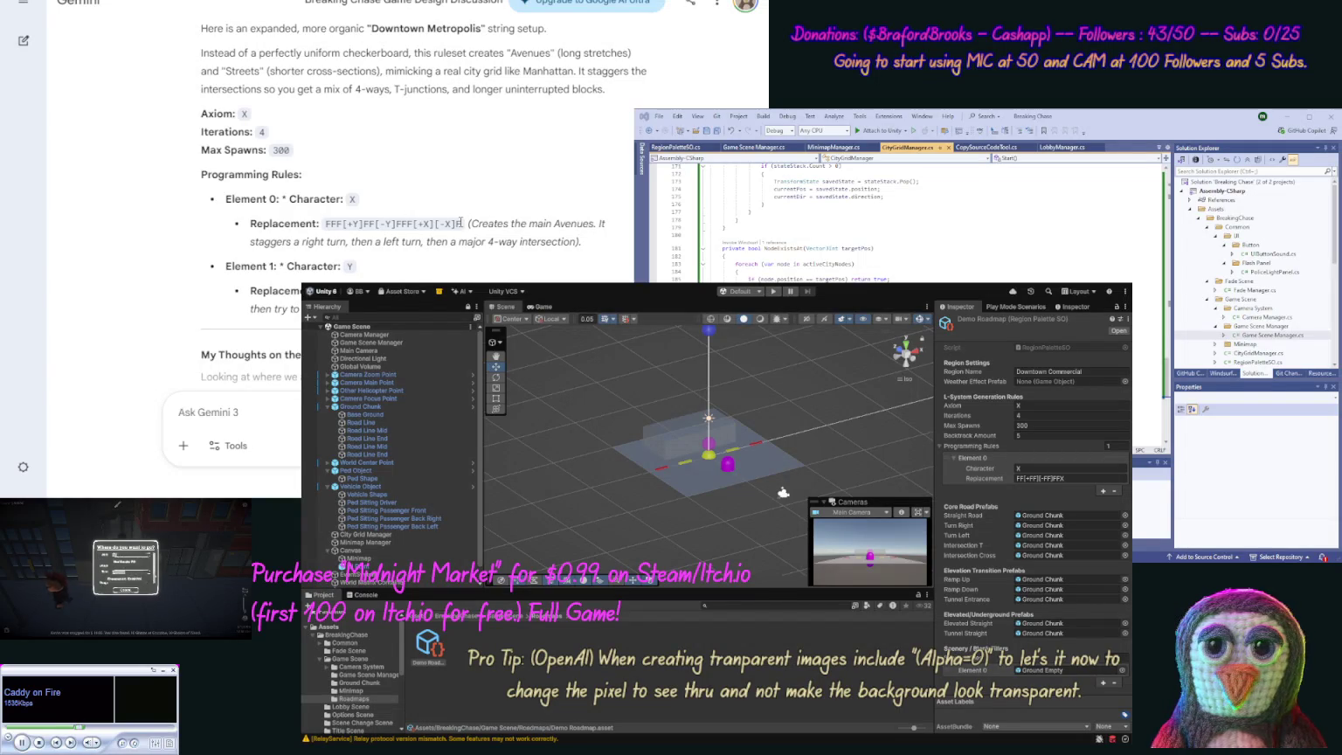
Step: Paste Gemini's X replacement into Element 0 and add Element 1 for Y with its replacement
drag(462, 223, 325, 224)
key(ctrl+c)
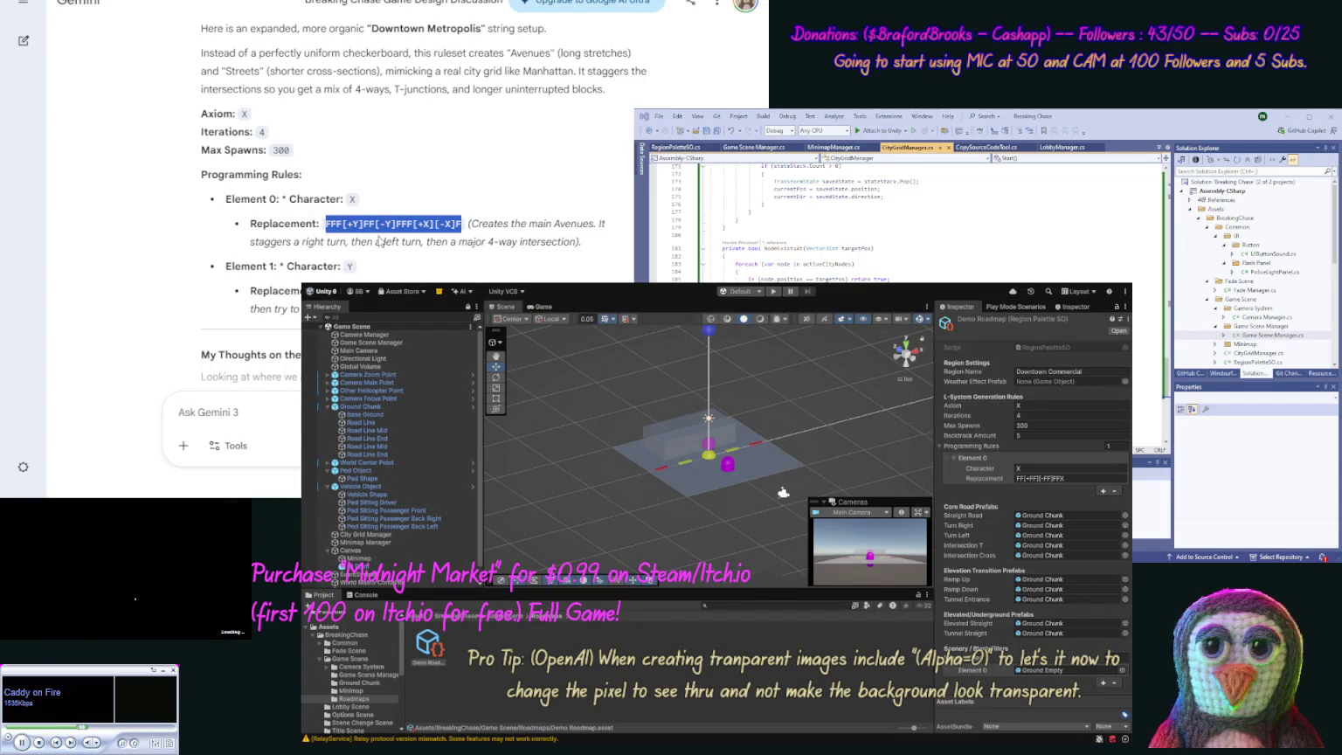
click(977, 480)
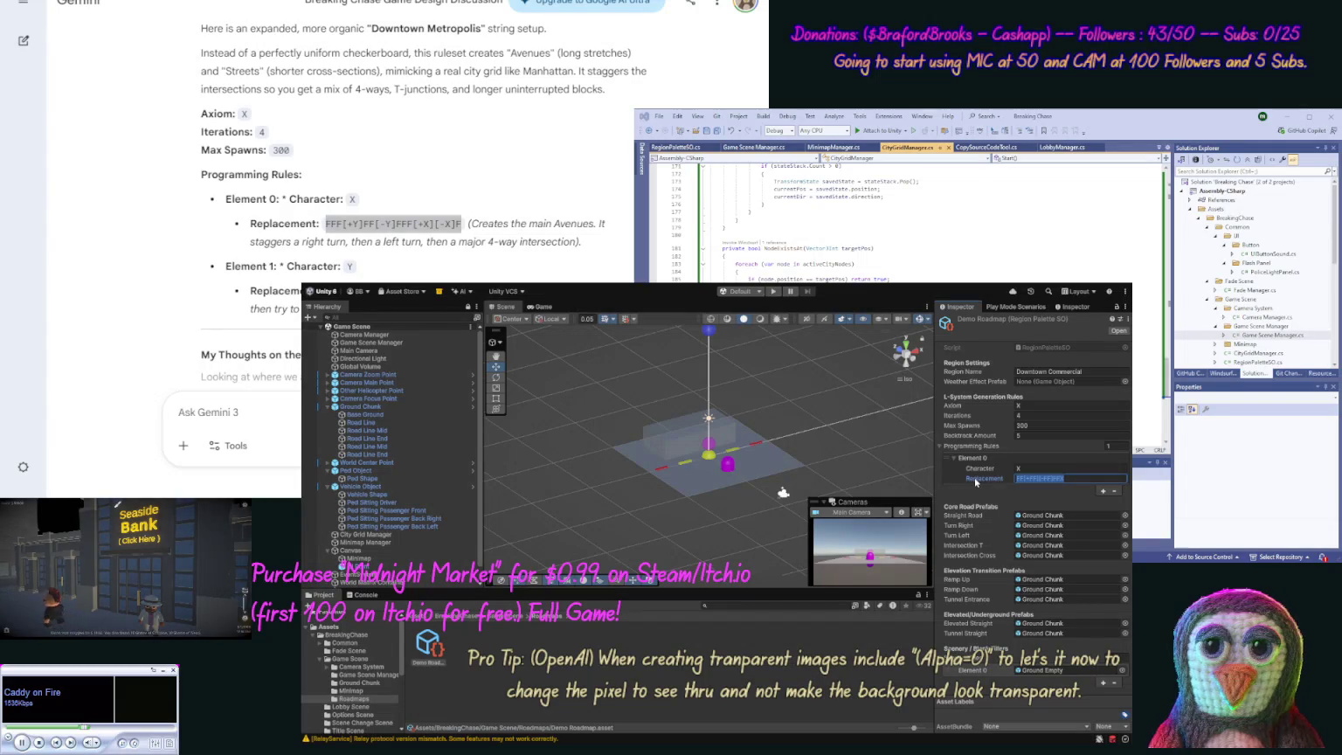
key(ctrl+v)
click(1102, 492)
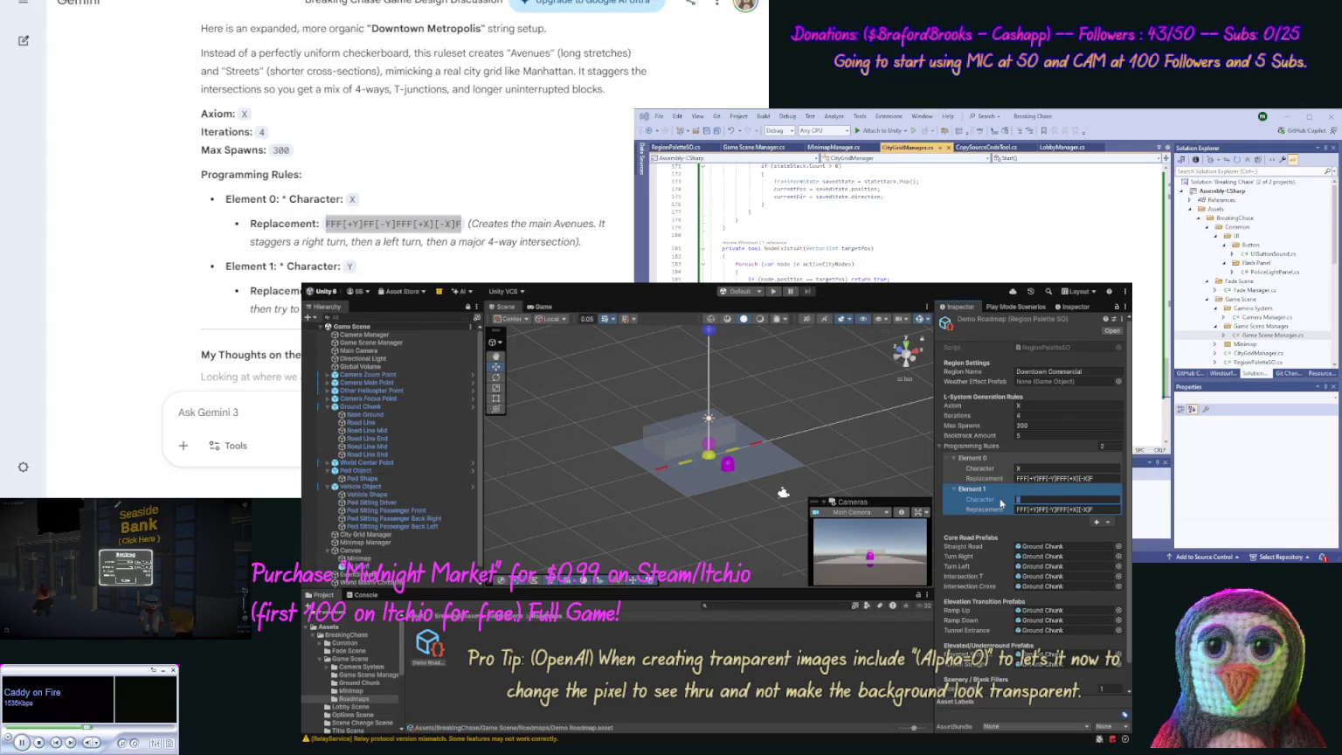
click(290, 492)
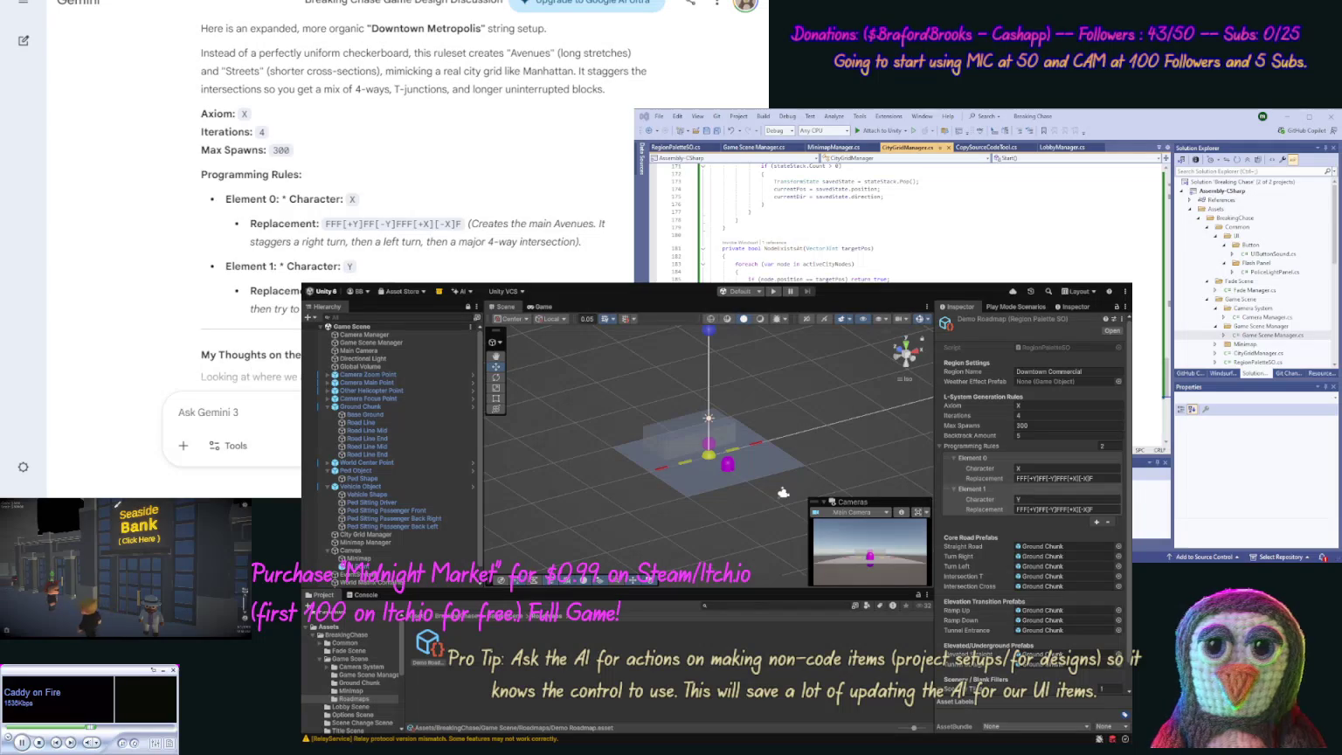
click(972, 509)
text(FF[-X]FF[+X]F)
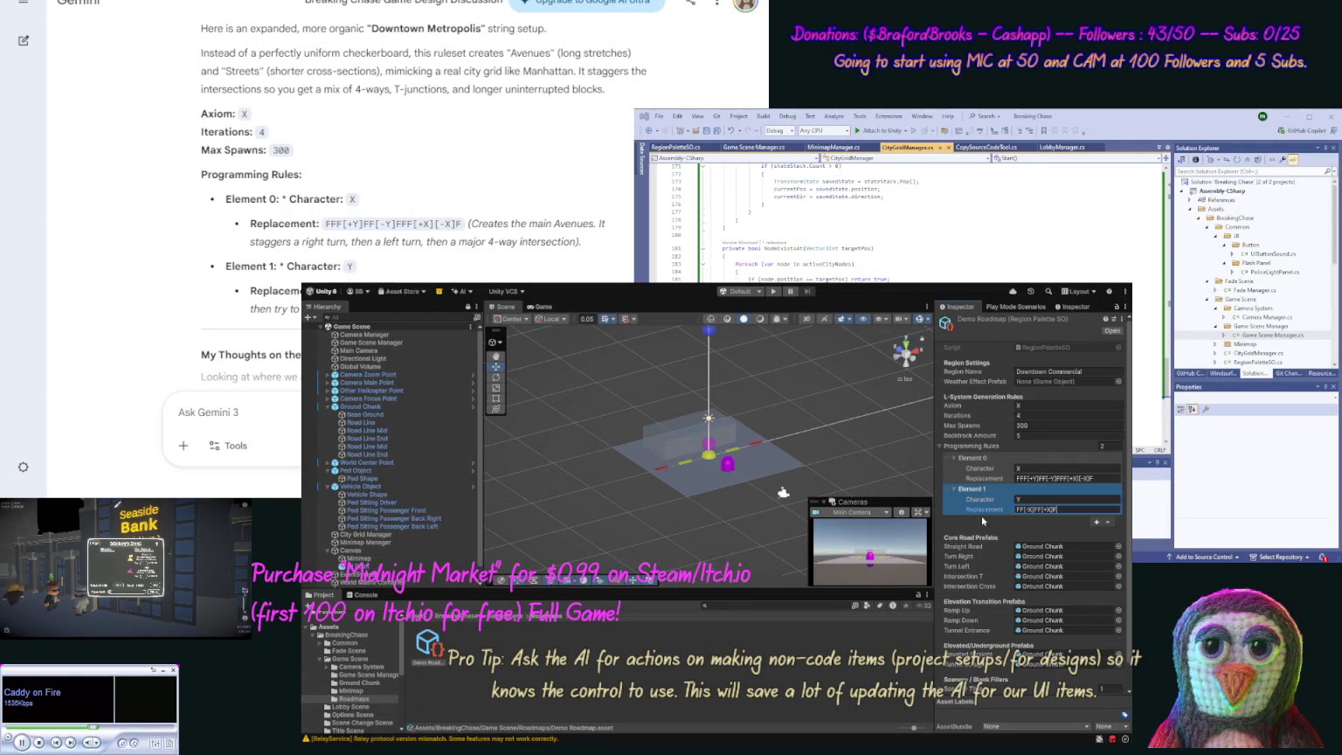
click(156, 294)
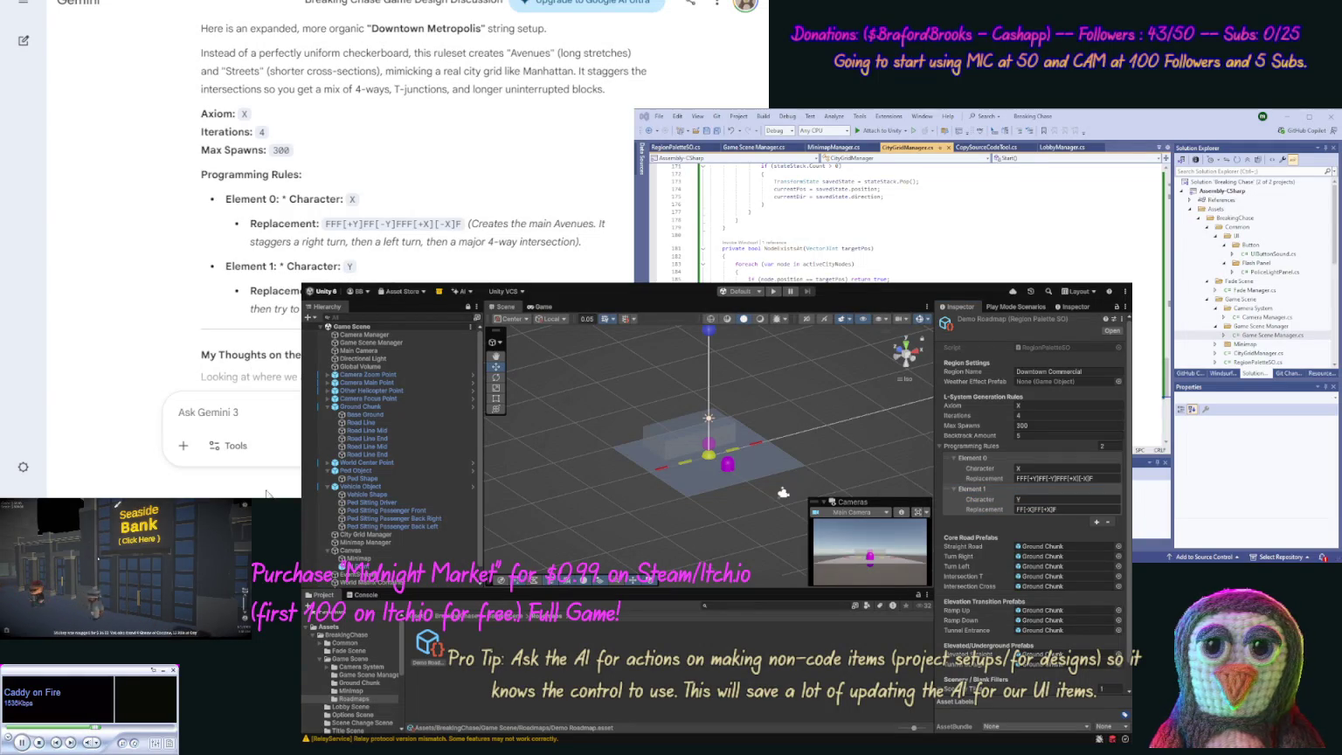
scroll(156, 294, down, 1)
scroll(155, 294, down, 4)
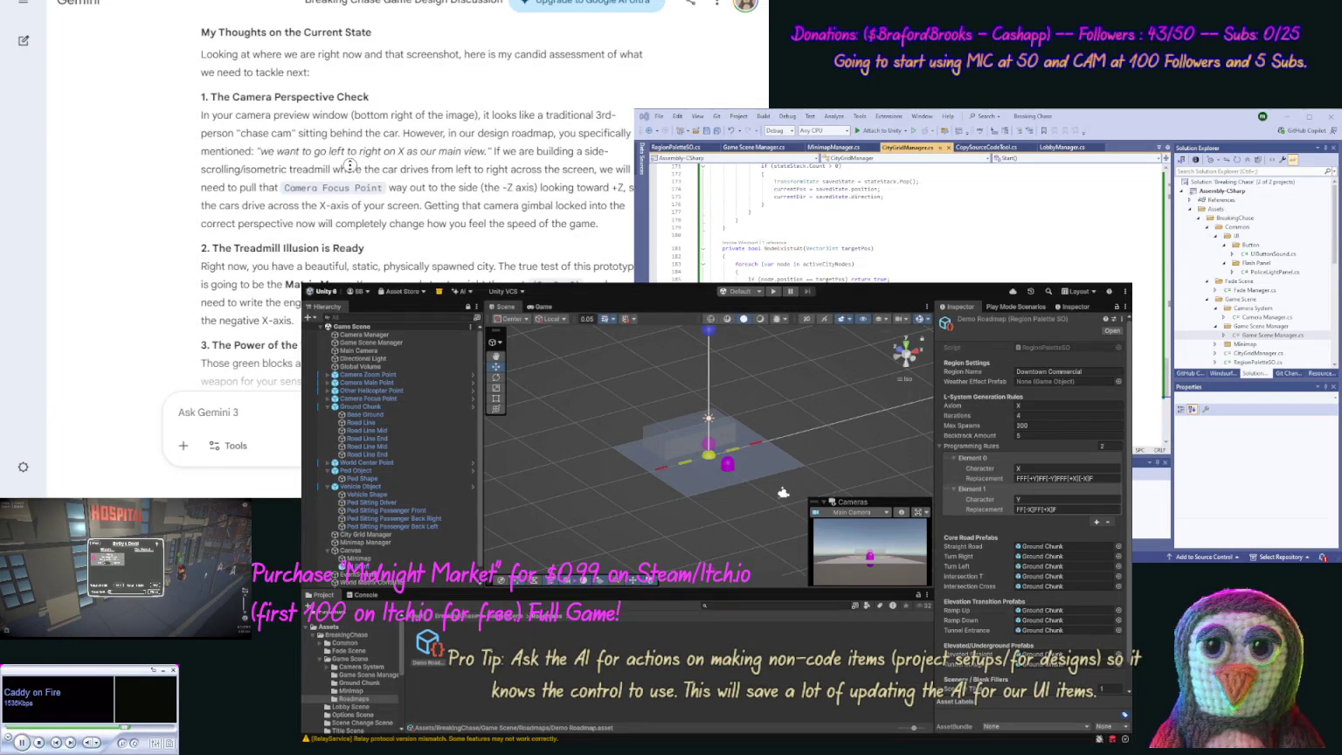
Step: Read Gemini's camera and treadmill advice, then delete the Ground Chunk object from the Hierarchy
scroll(351, 184, down, 3)
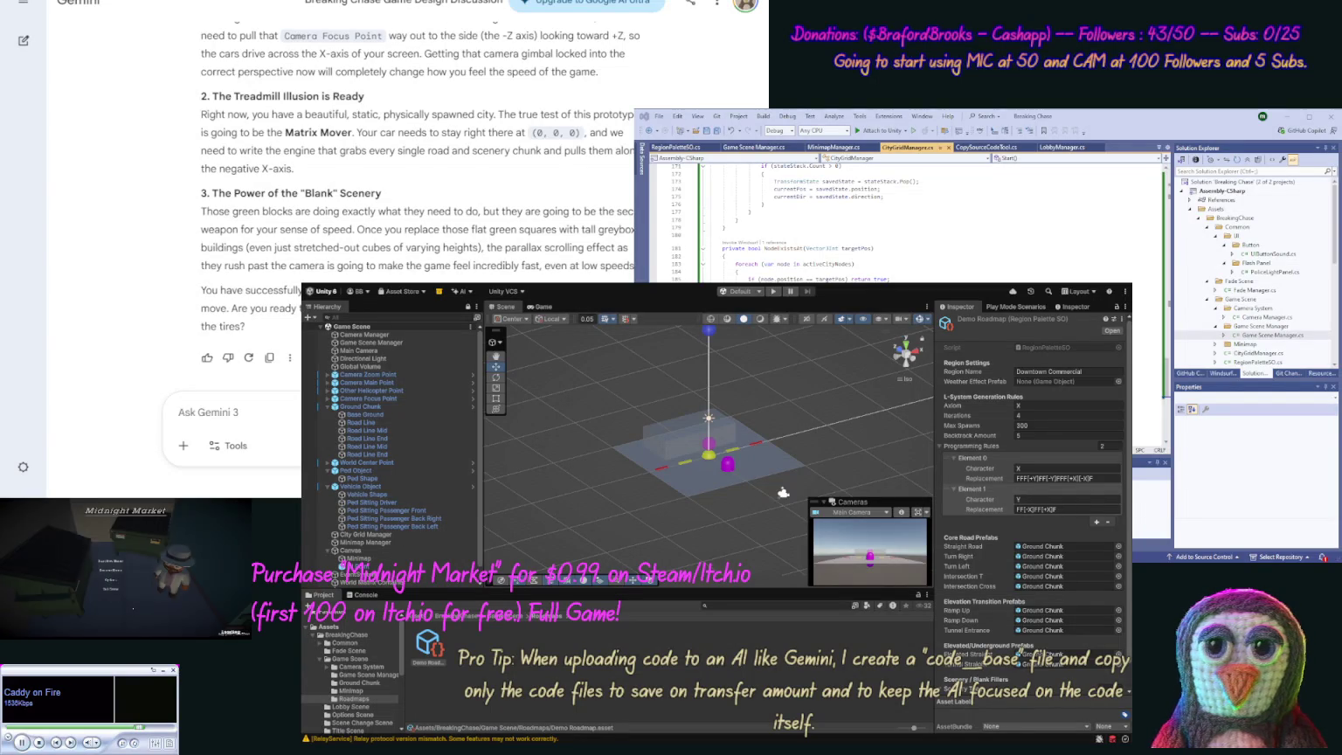
click(1066, 508)
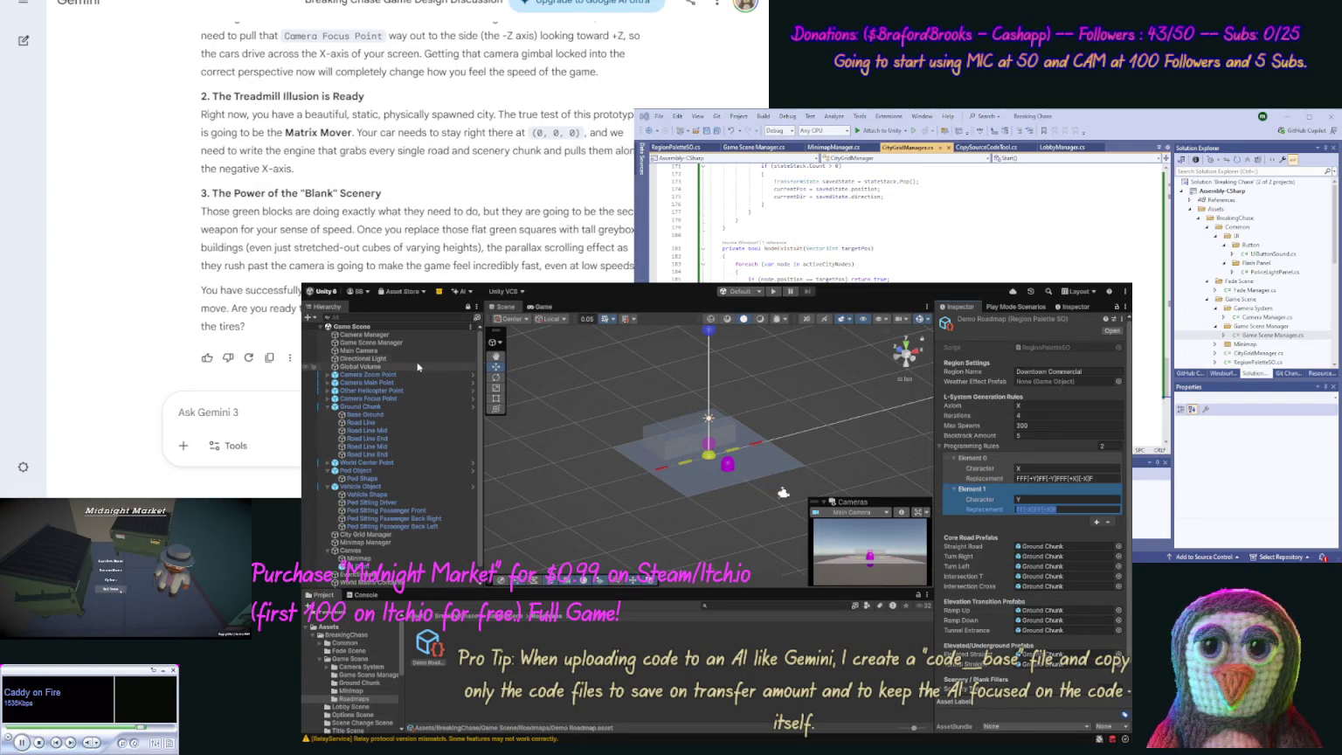
click(386, 342)
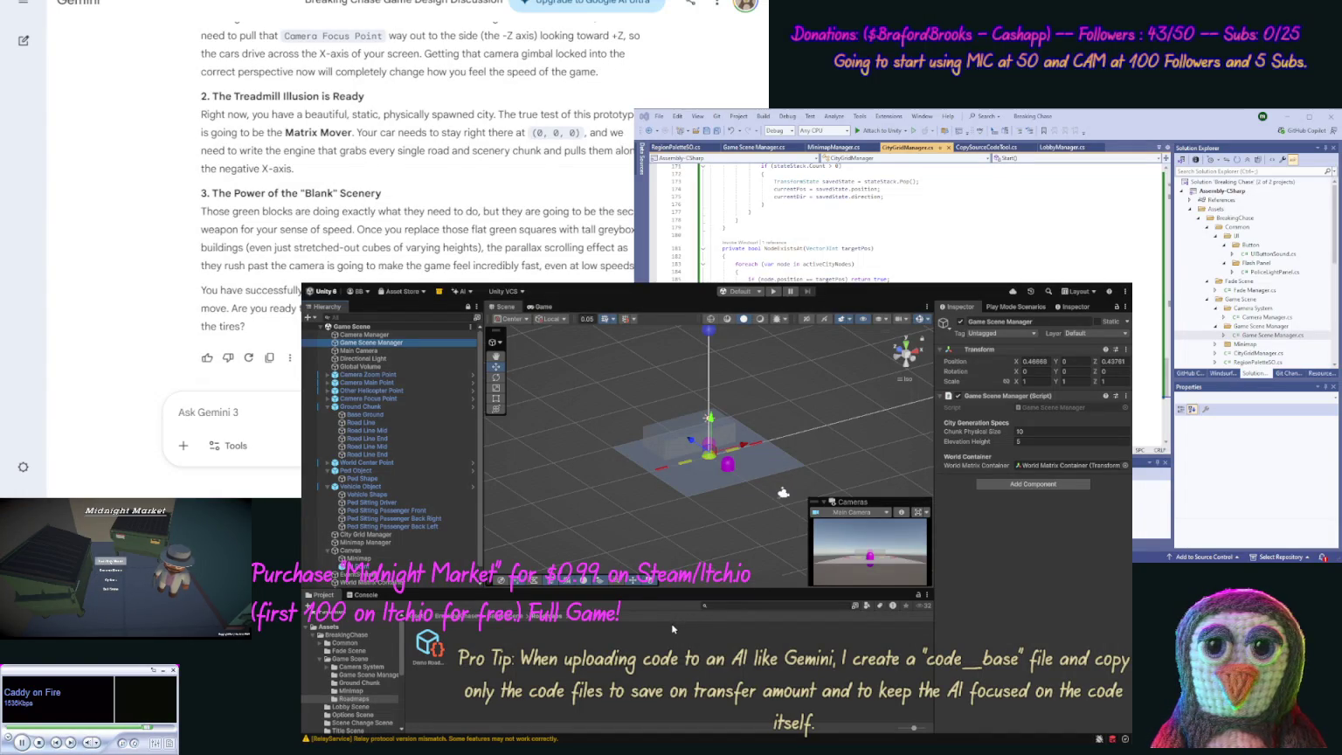
click(345, 407)
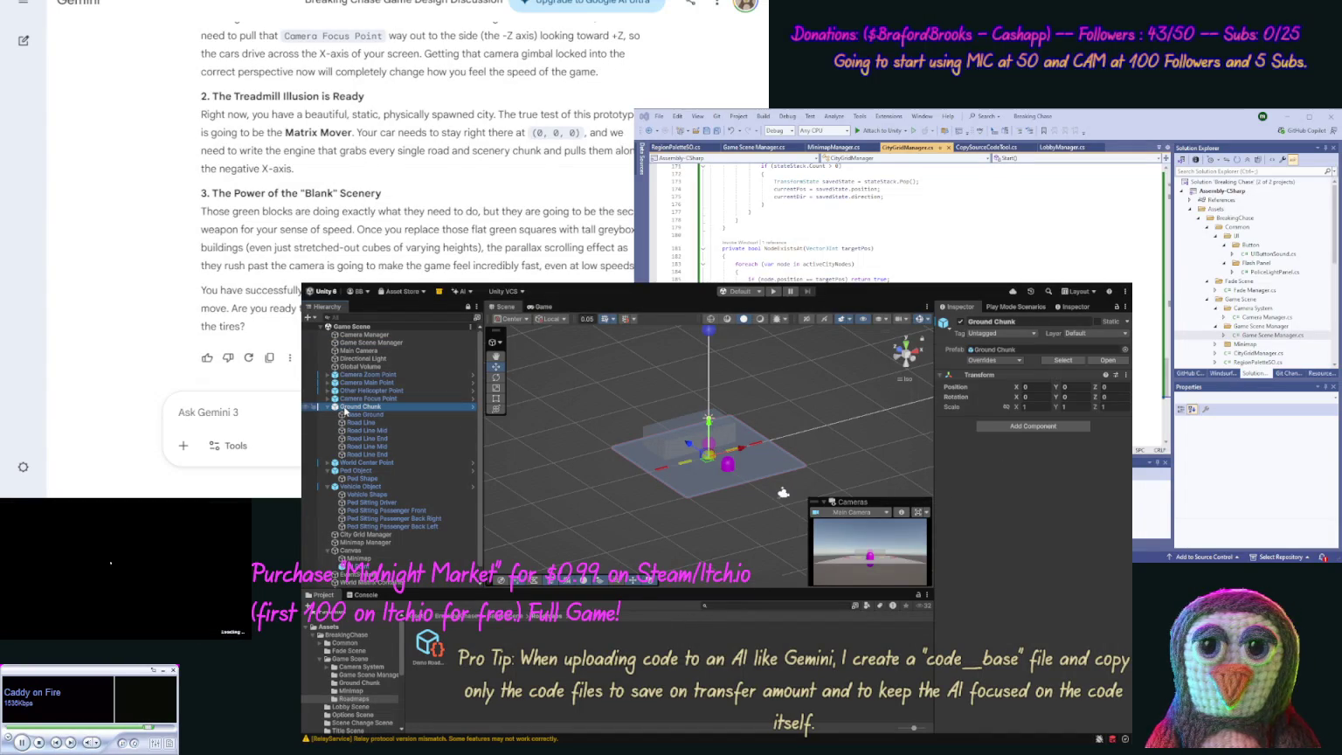
key(Delete)
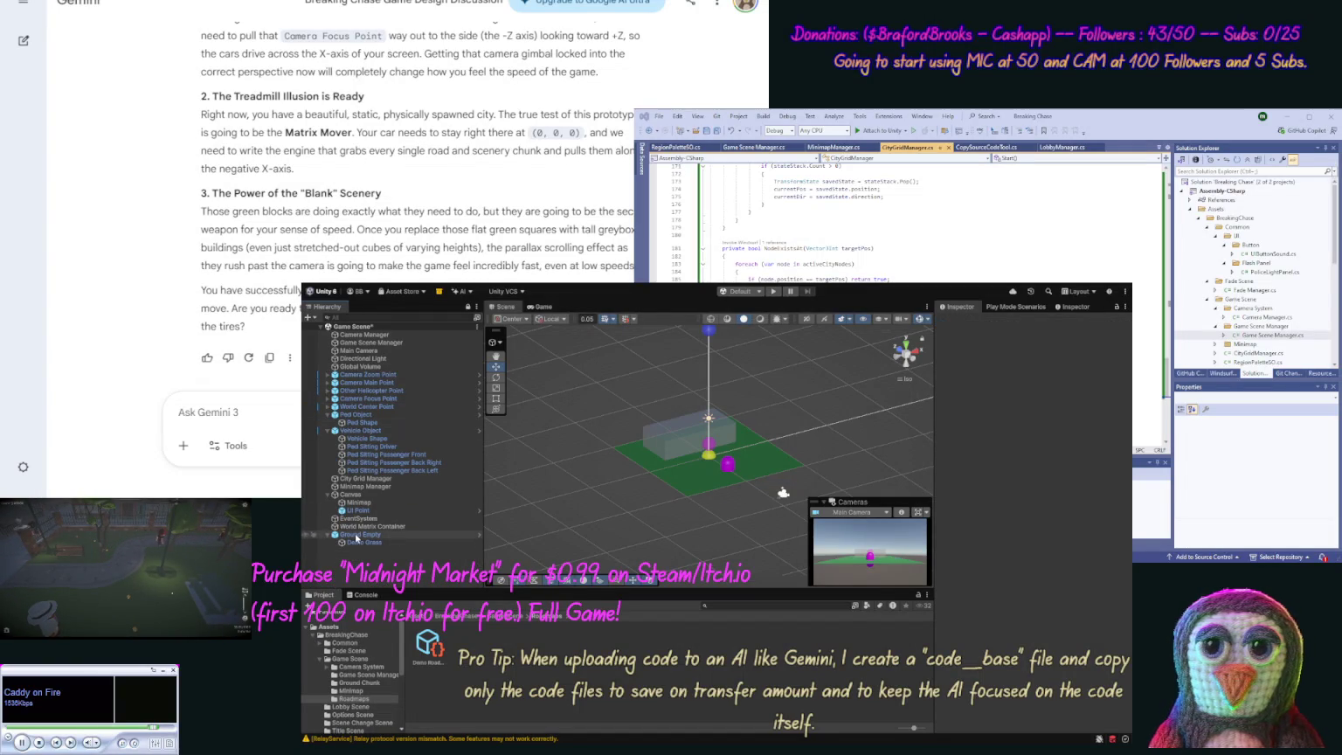
Step: Delete Ground Empty and create an empty 'Camera Rig' object reset to position 0, 0, 0
click(357, 535)
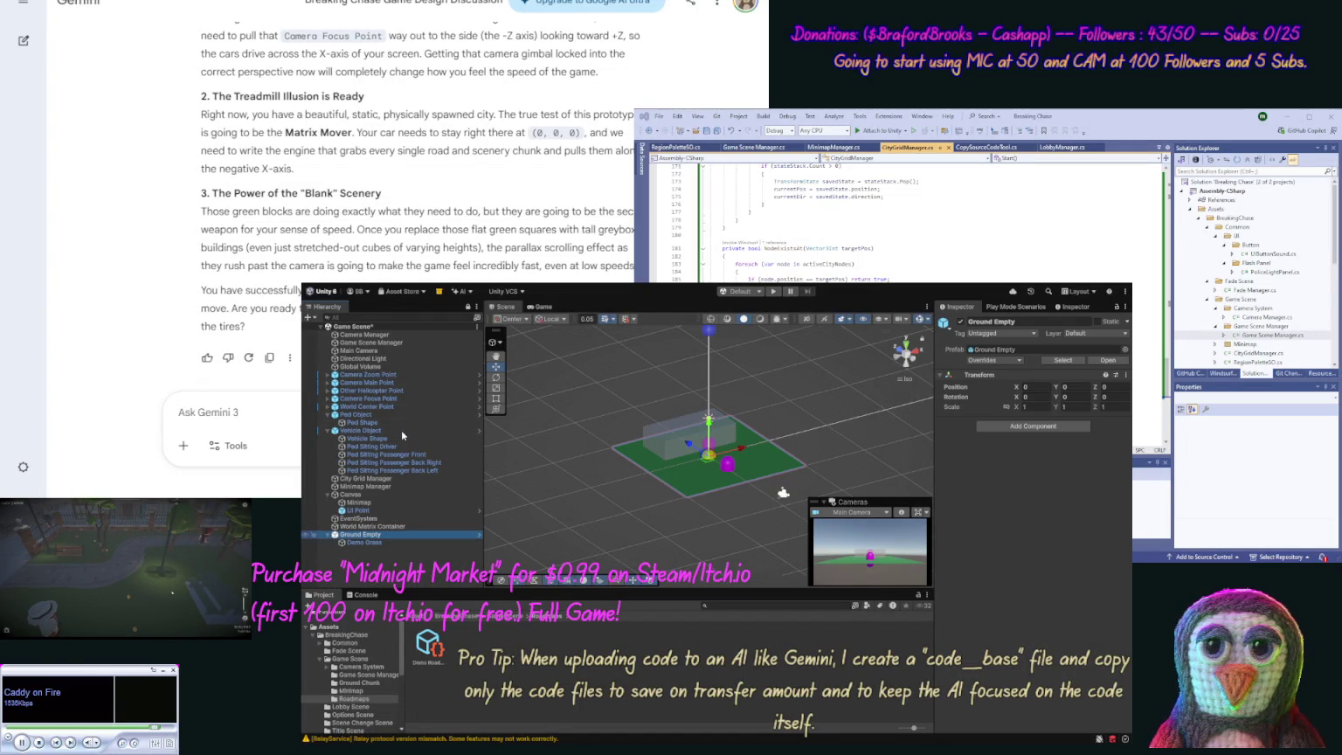
key(Delete)
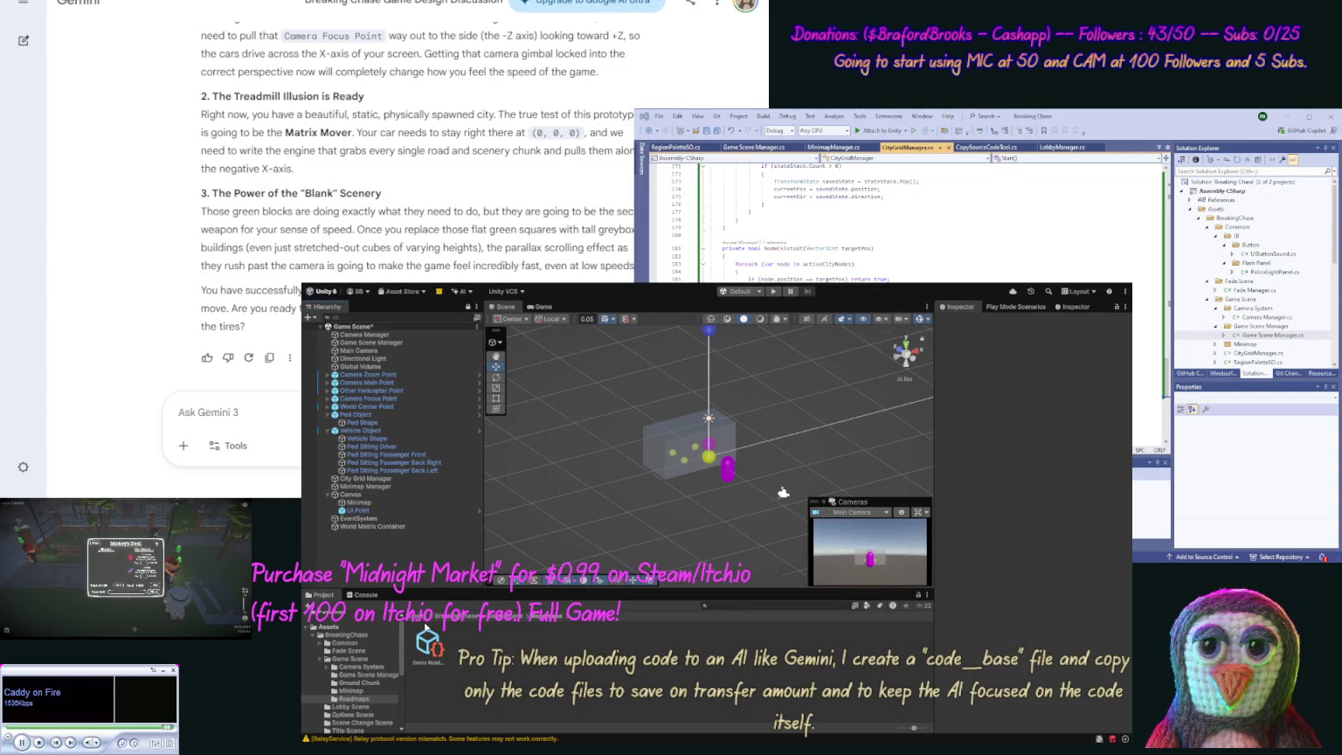
key(ctrl+shift+n)
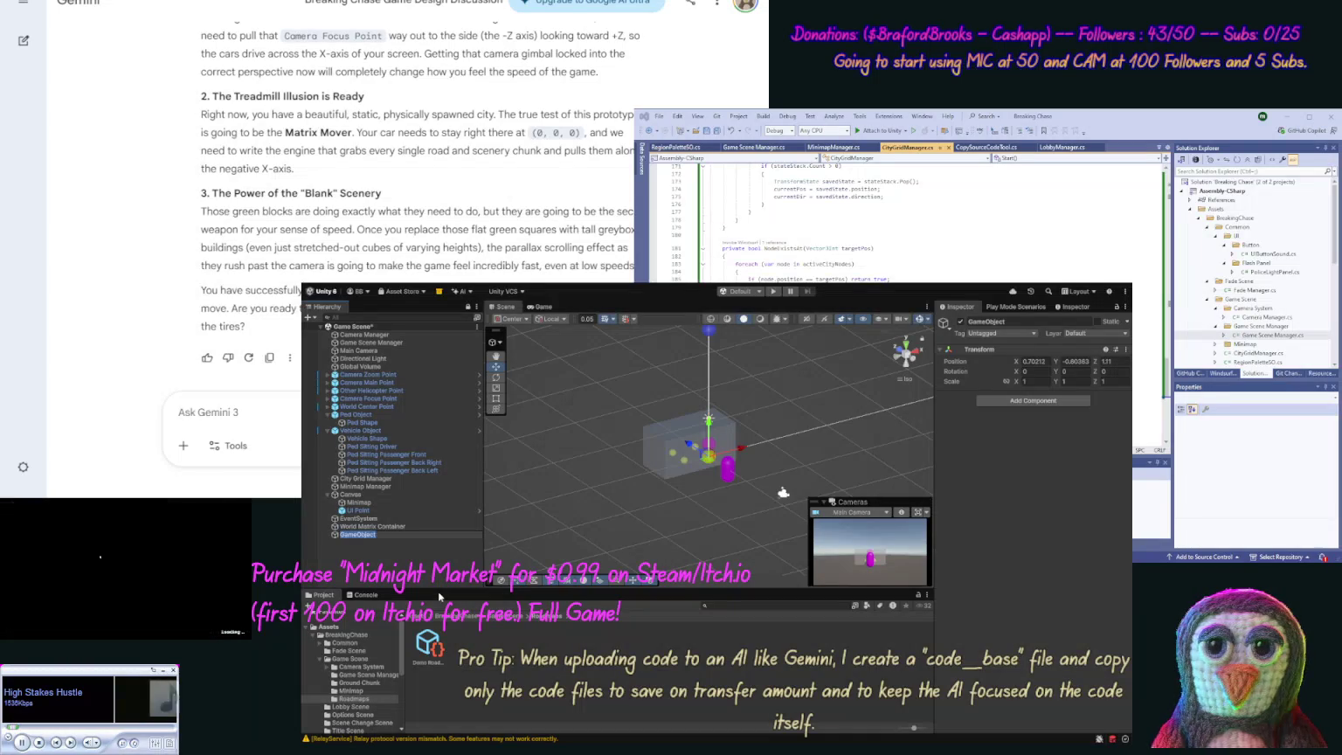
text(Camera)
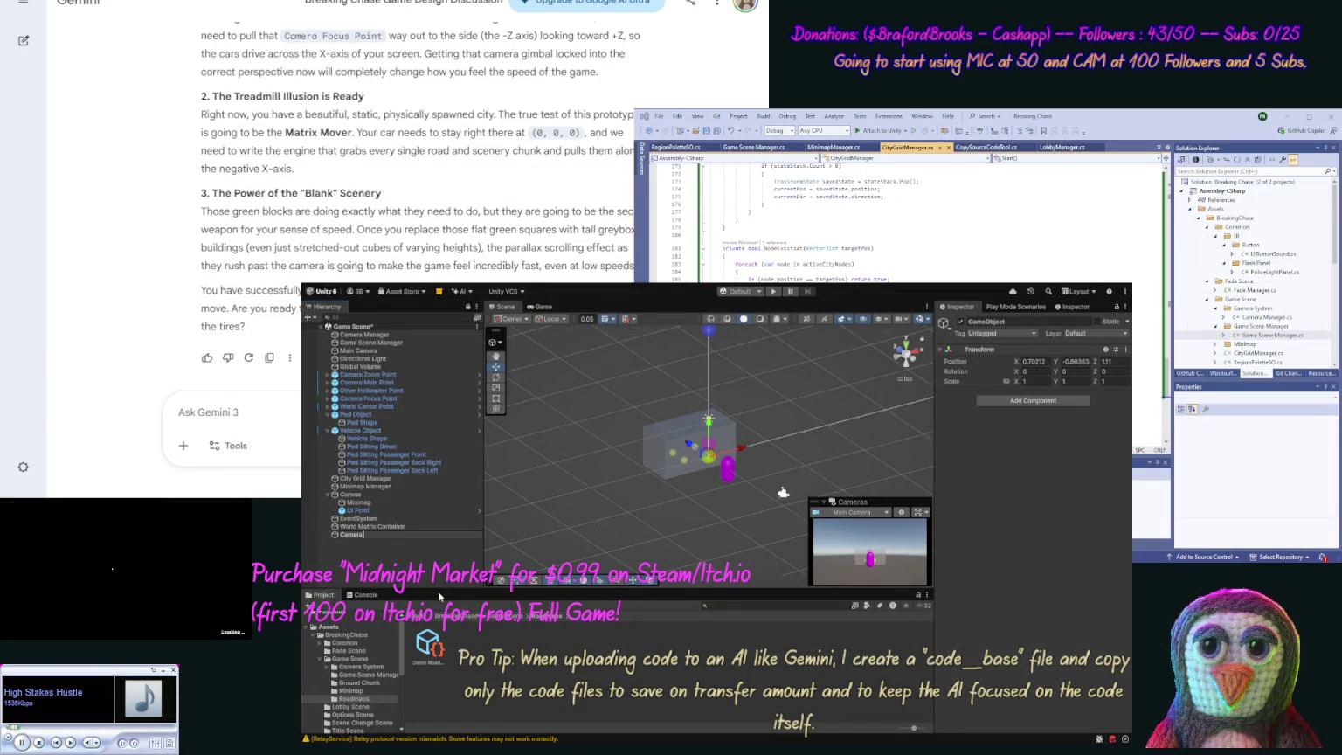
text( Rig)
key(Return)
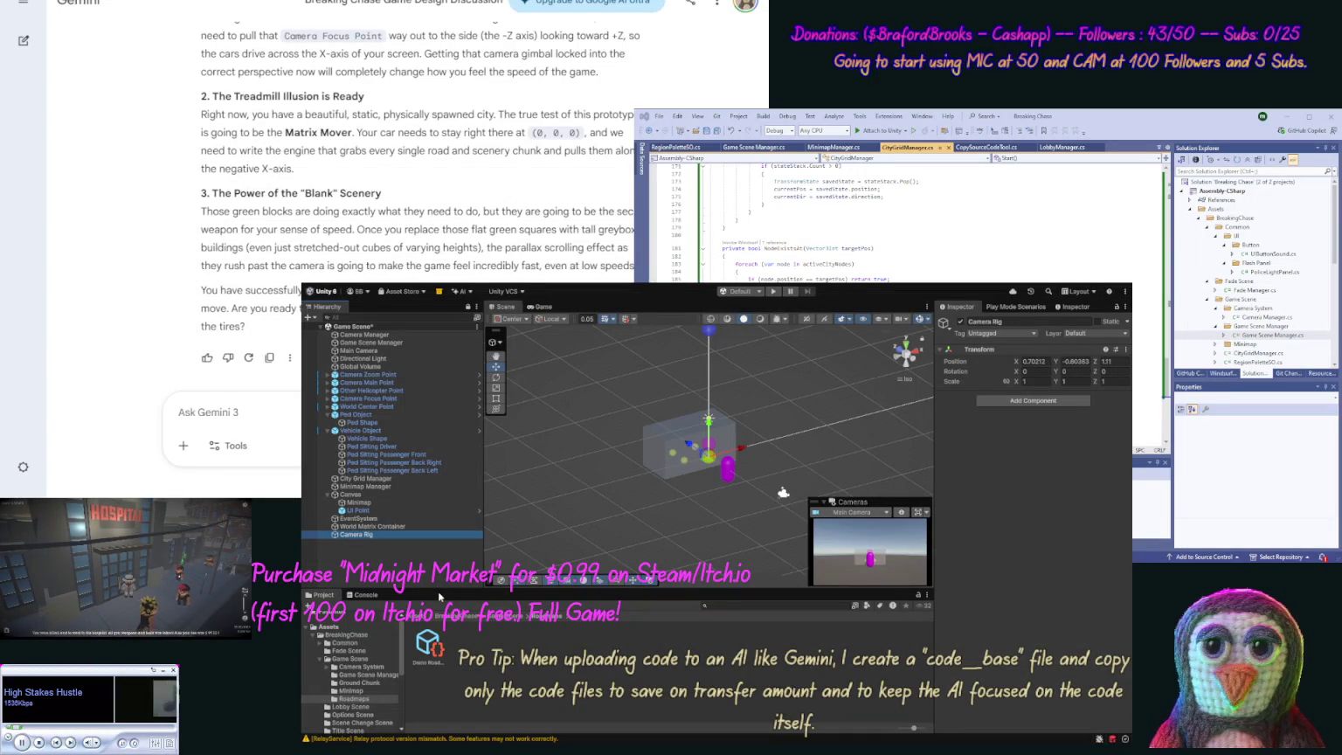
click(1116, 362)
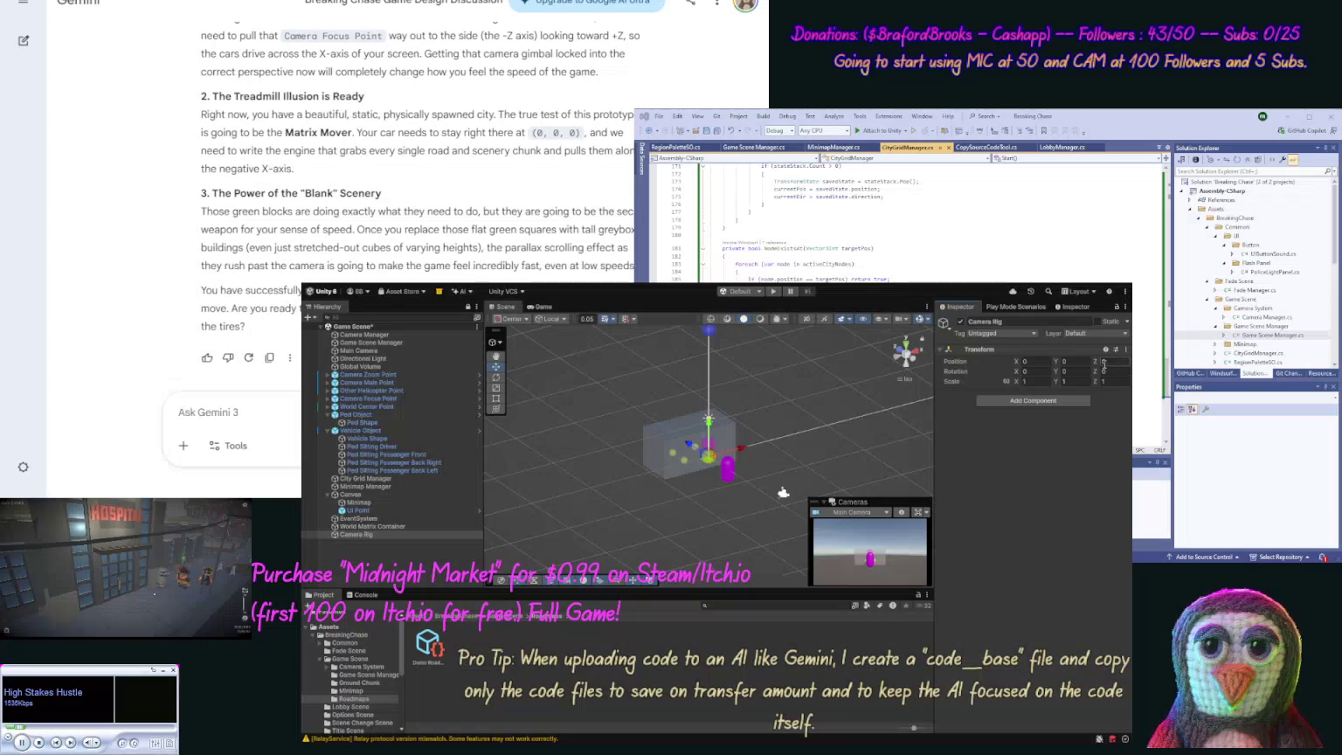
Step: Parent the five camera points, from World Center Point to Camera Zoom Point, under Camera Rig
click(389, 407)
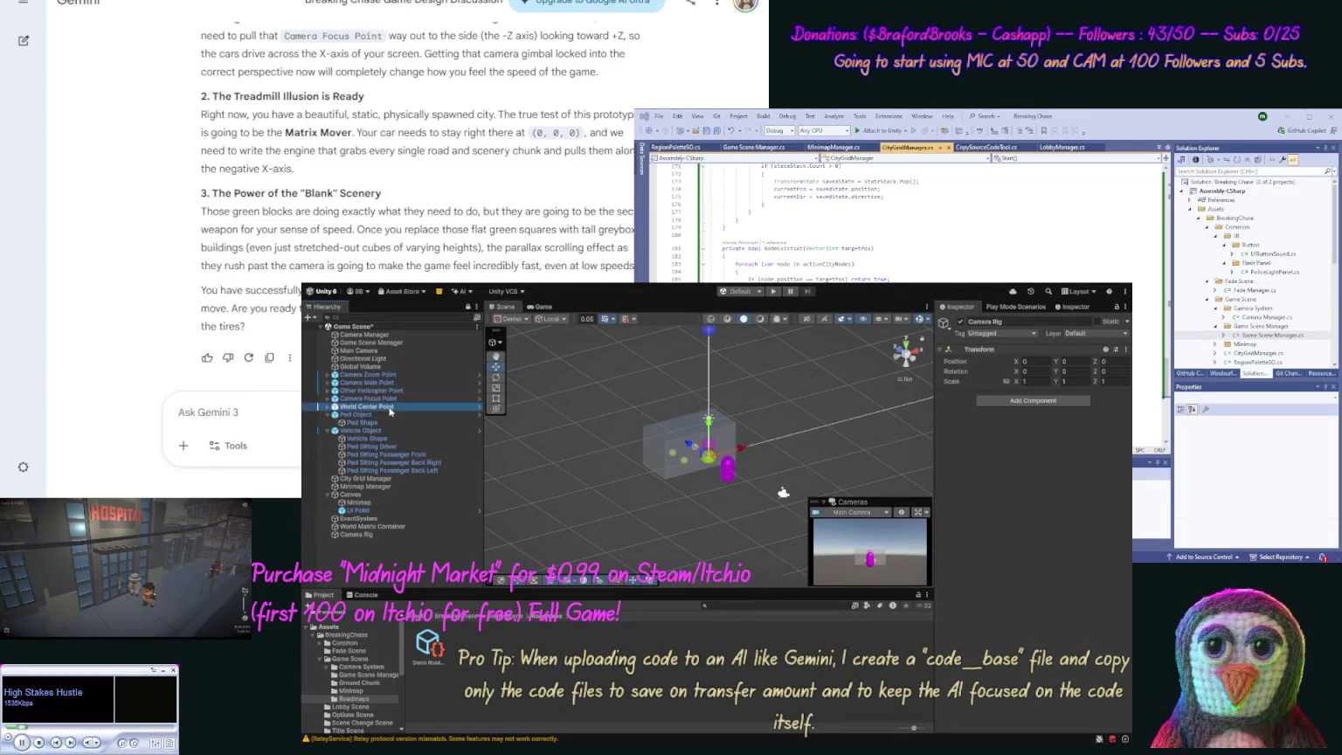
shift+click(386, 383)
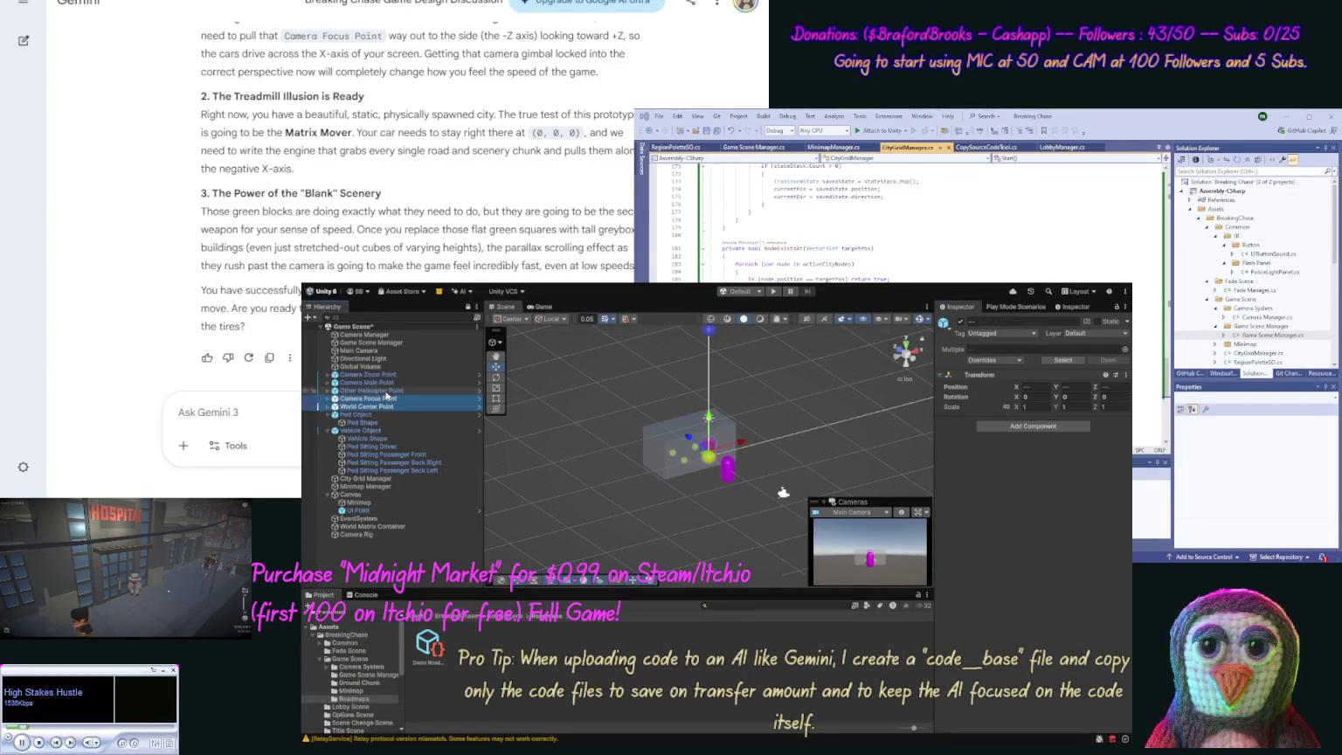
shift+click(382, 375)
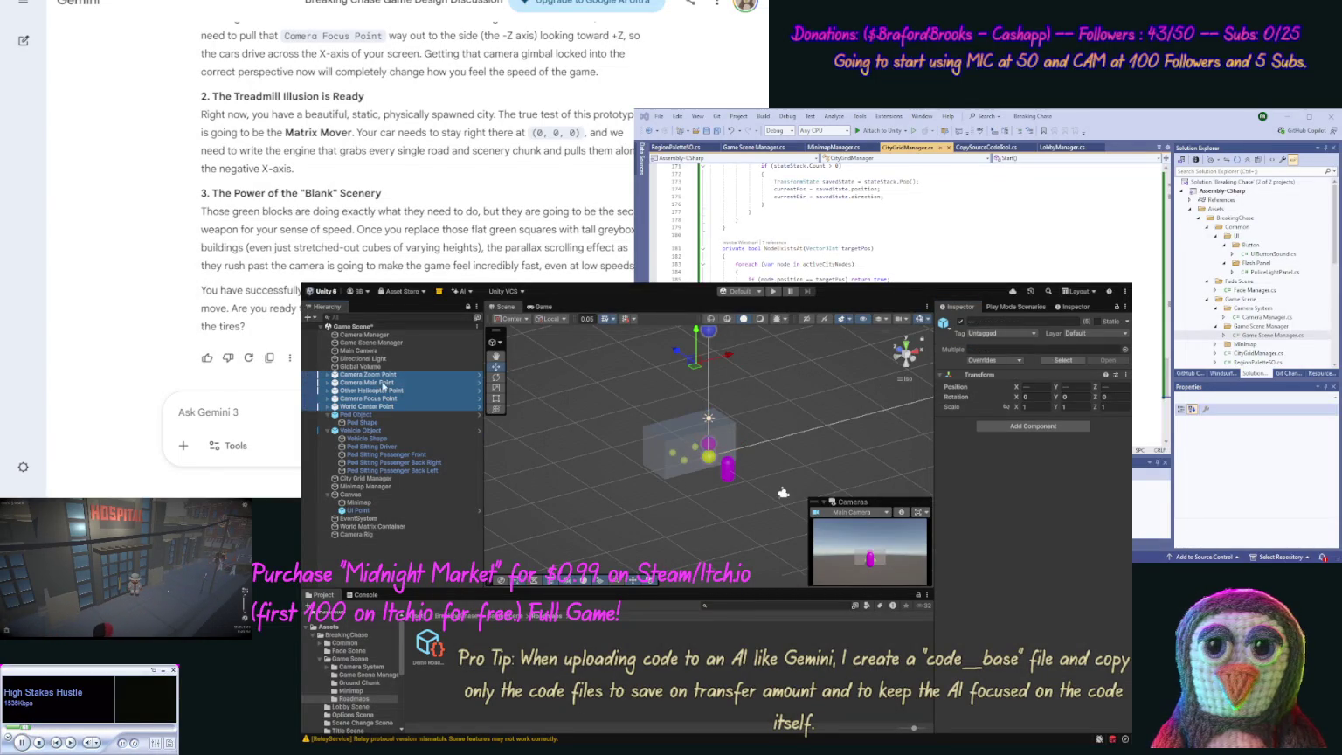
drag(382, 385, 362, 536)
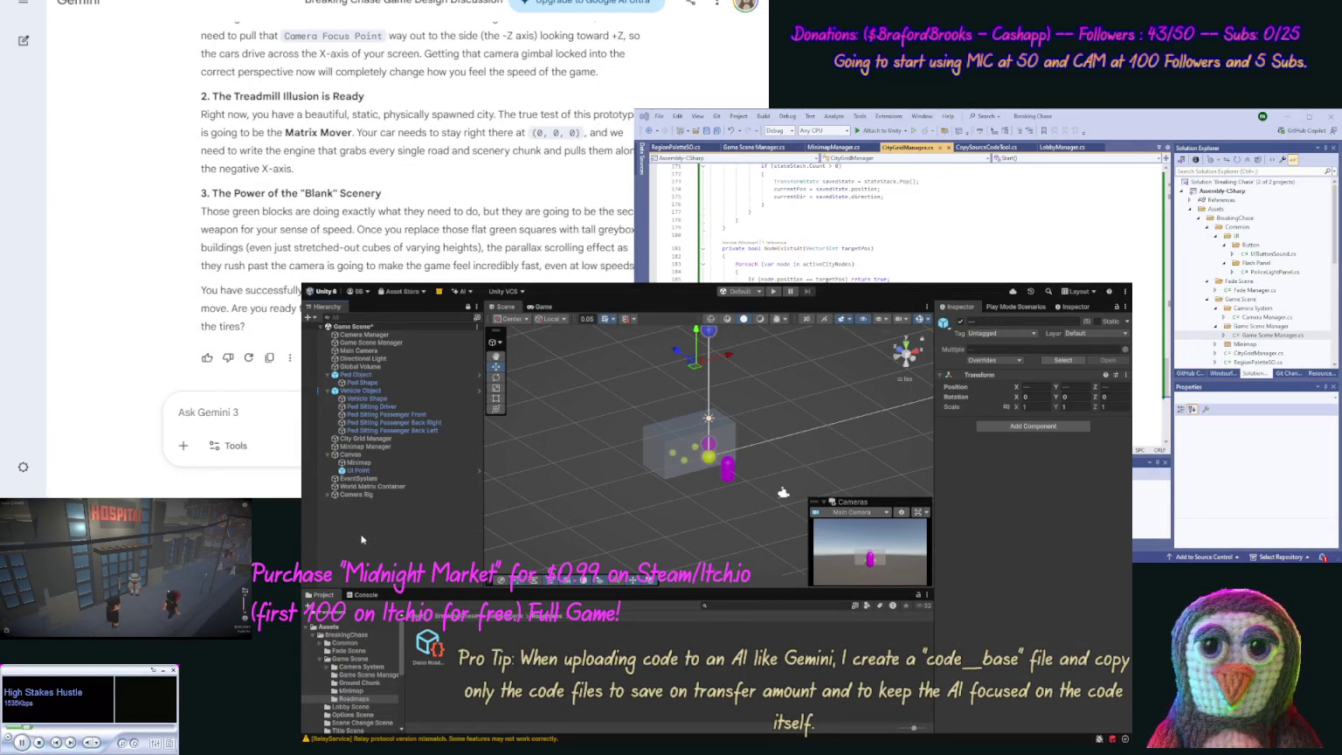
click(358, 494)
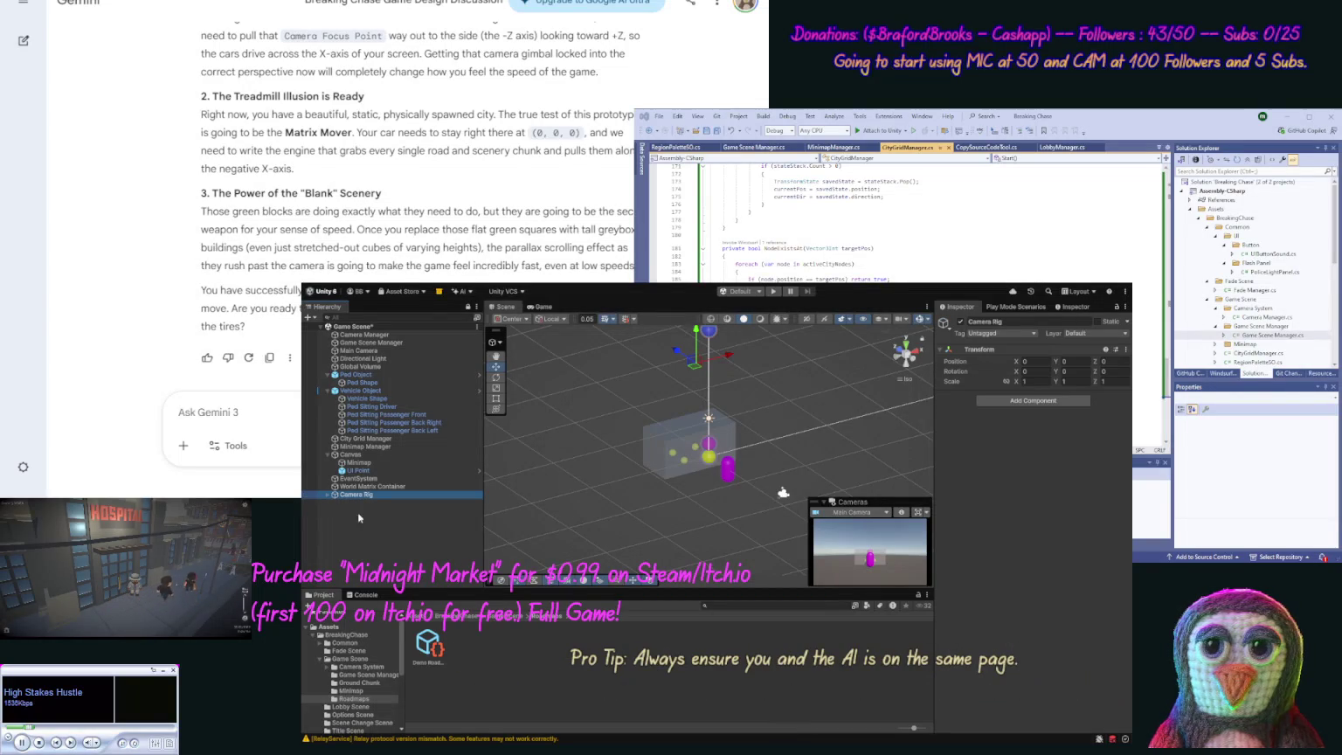
click(361, 668)
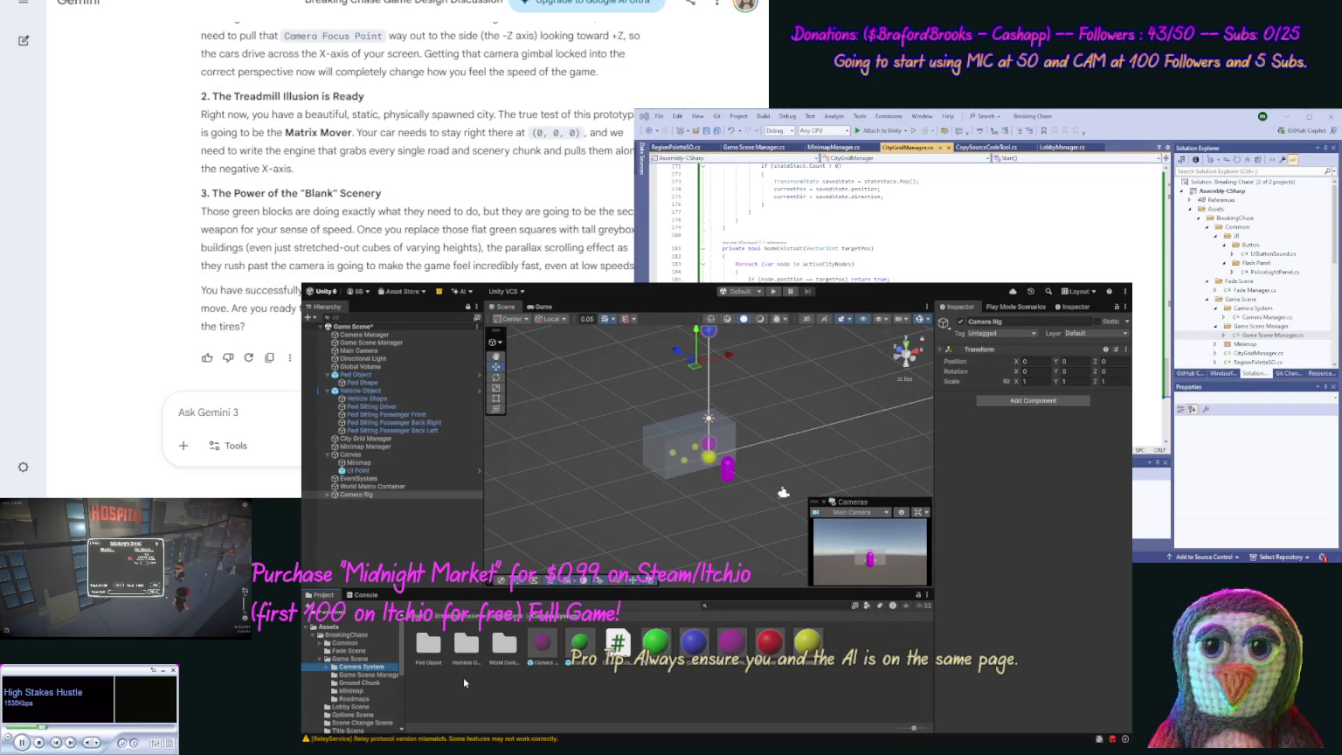
Step: Move the Ped Object and Vehicle Object folders into Game Scene
click(428, 645)
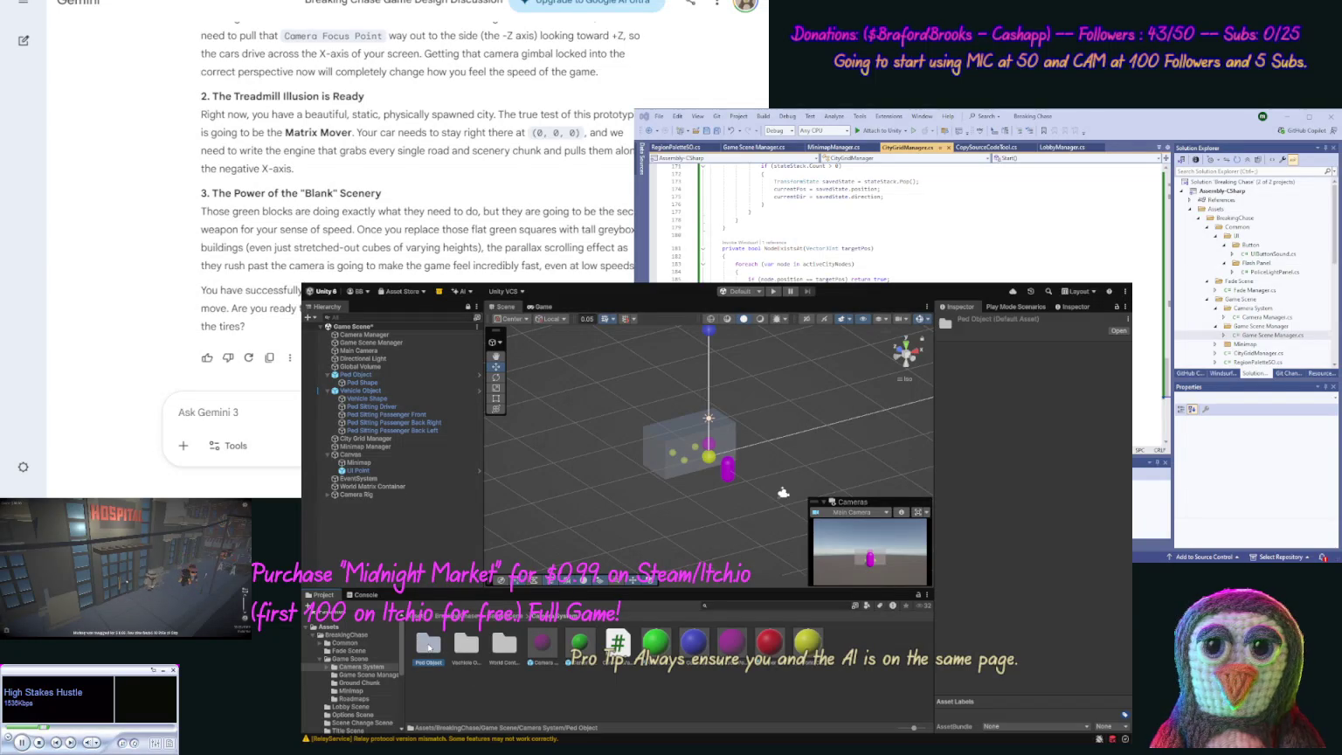
ctrl+click(464, 654)
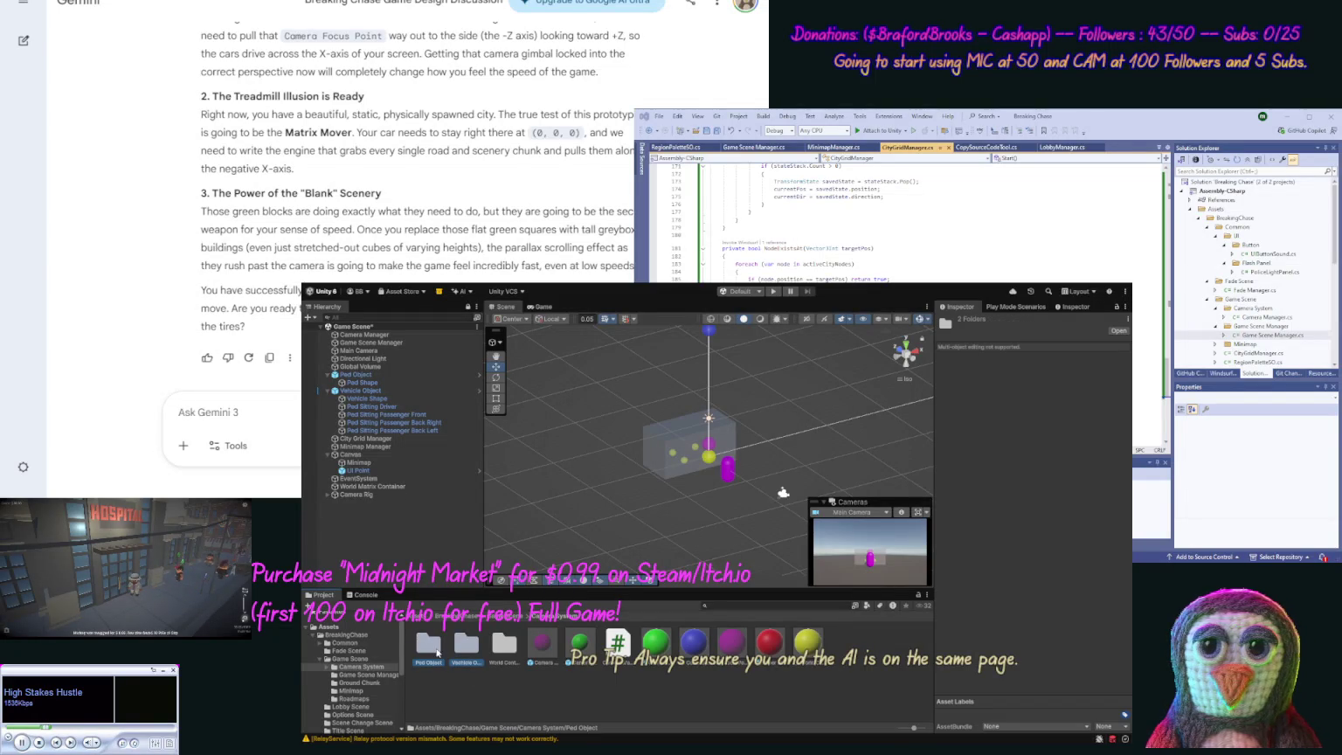
drag(359, 663, 360, 663)
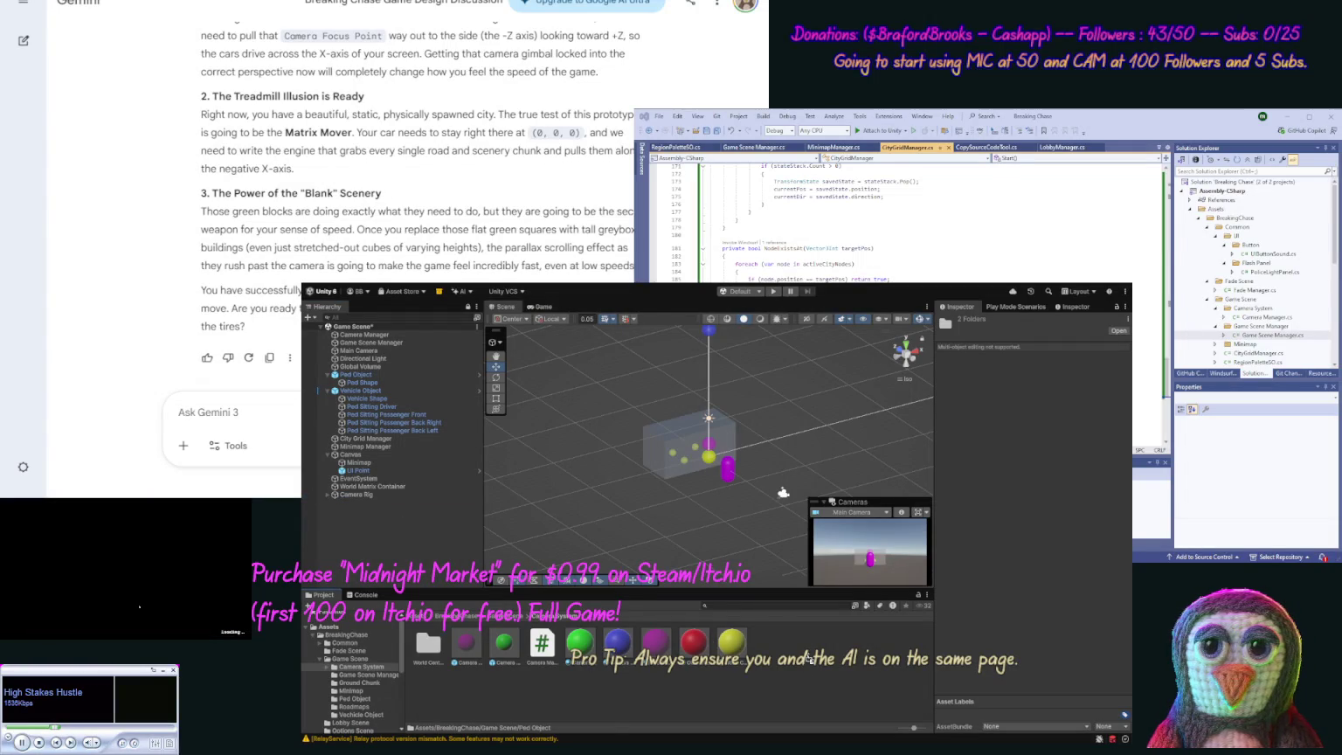
Step: Make Camera Rig a prefab, place it after Main Camera, and move Game Scene Manager below Directional Light
drag(810, 657, 809, 661)
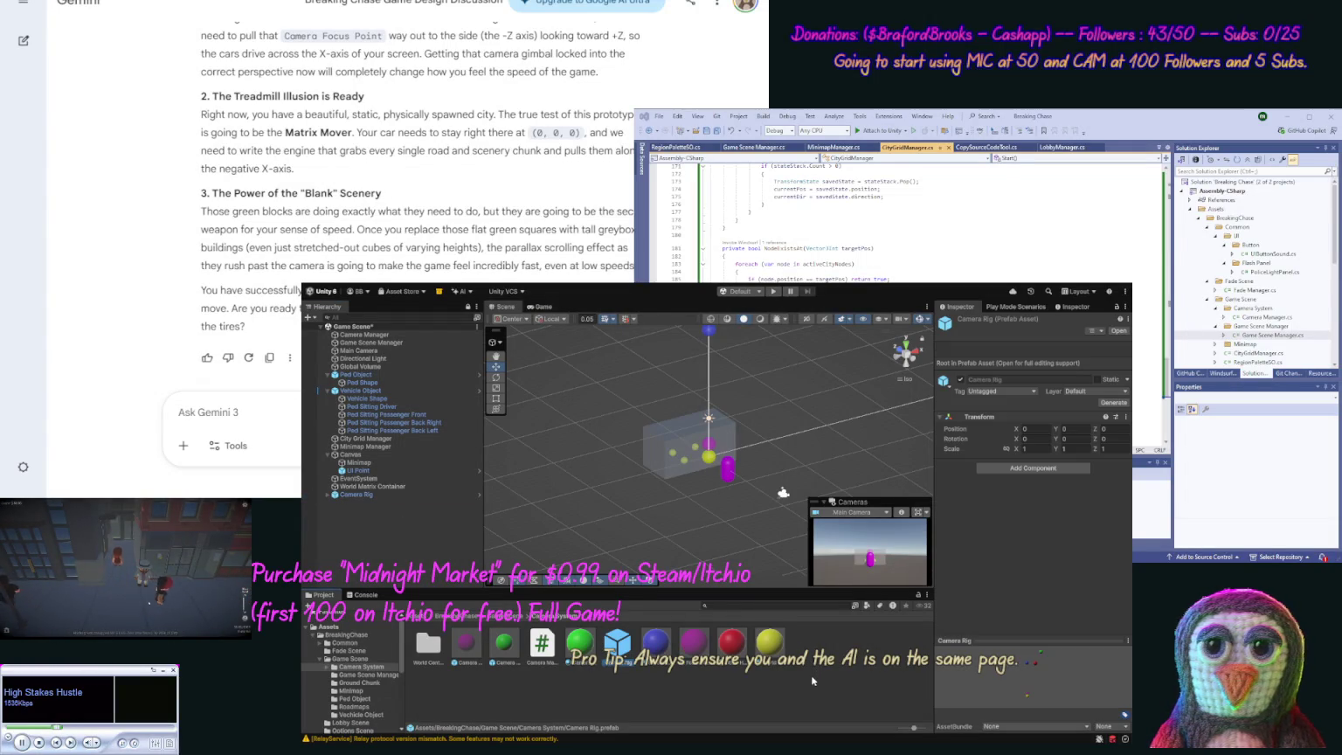
click(651, 709)
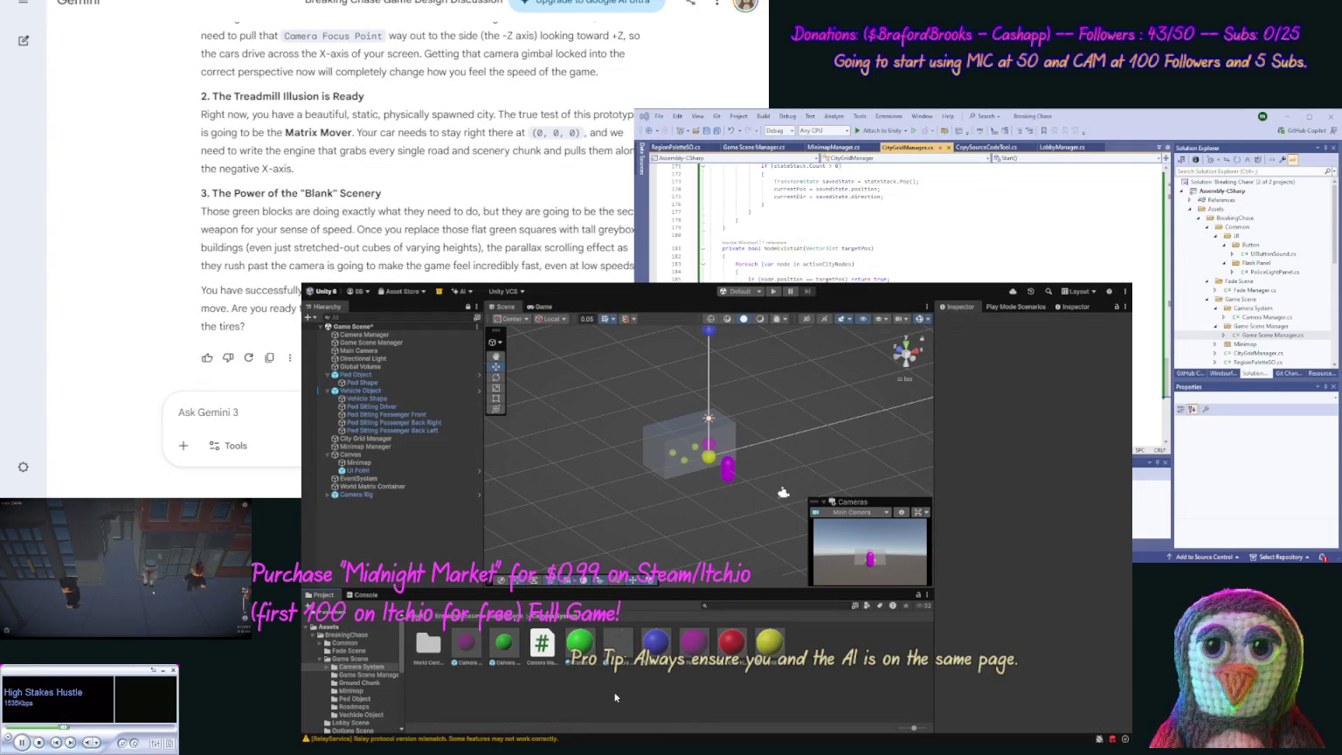
click(360, 494)
drag(360, 495, 376, 374)
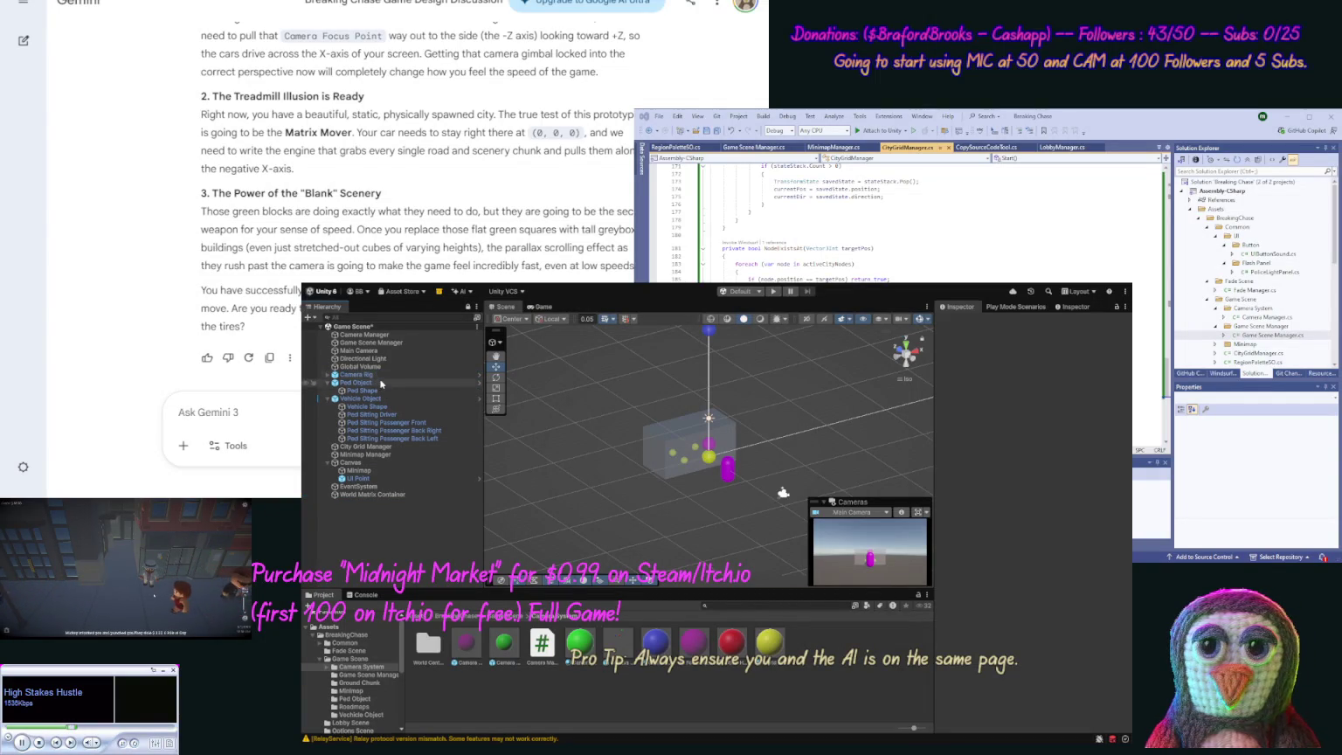
mouse_move(378, 343)
mouse_down()
mouse_move(390, 371)
mouse_move(399, 348)
mouse_up()
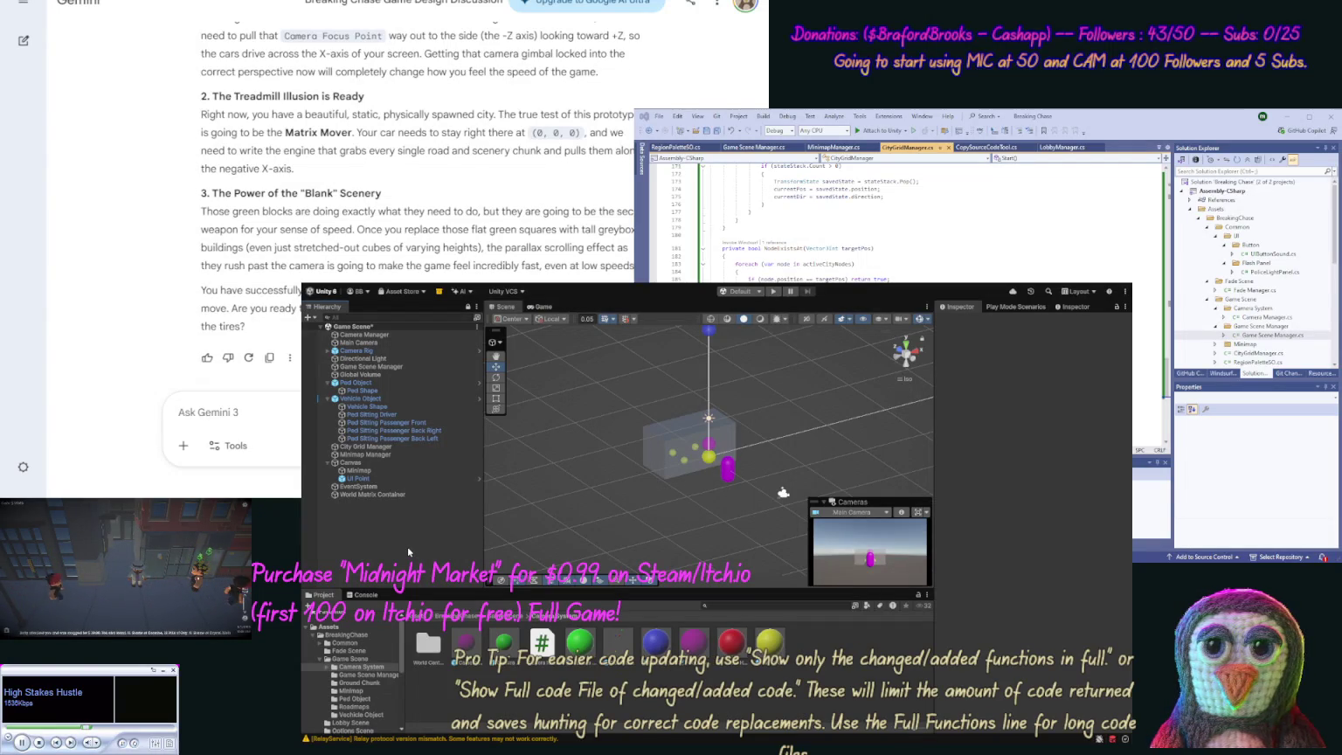
Step: Set the Minimap's Rect Transform to Left 20, Height 100, Pos Y 60, then enter Play mode
click(350, 464)
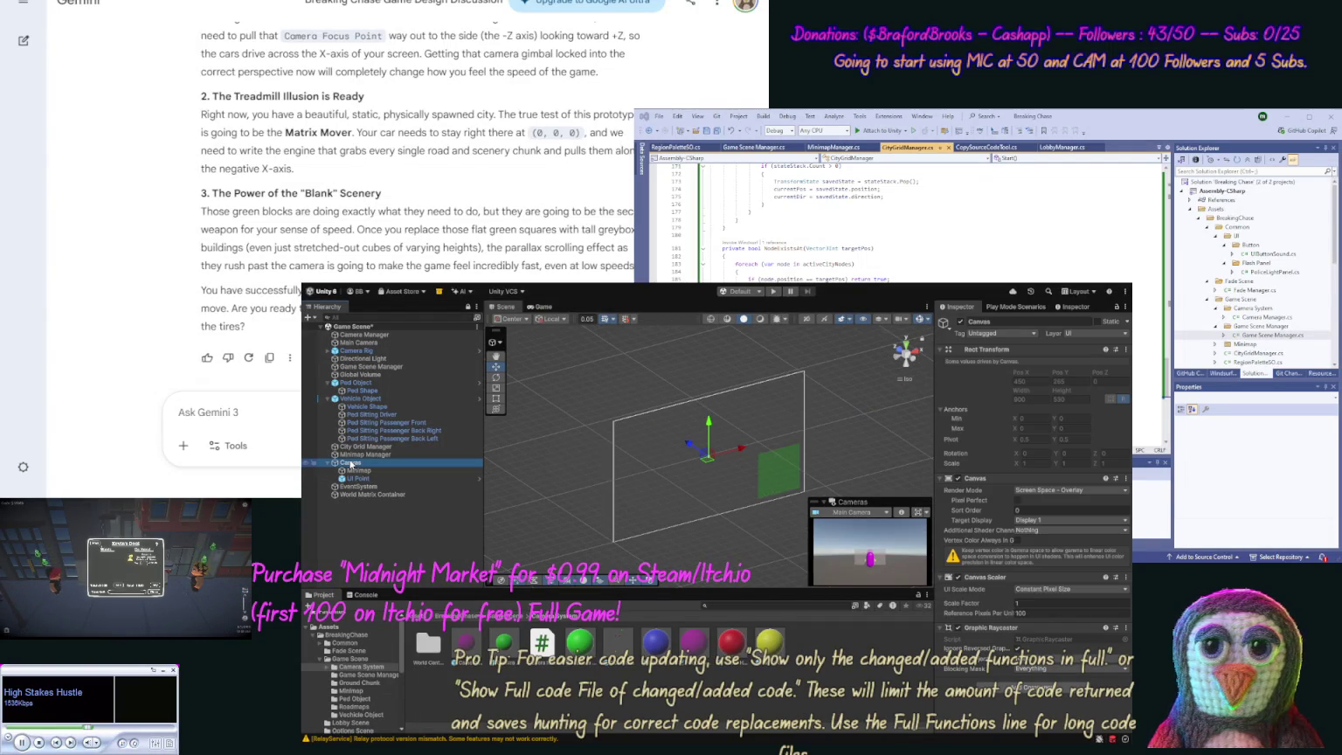
click(435, 472)
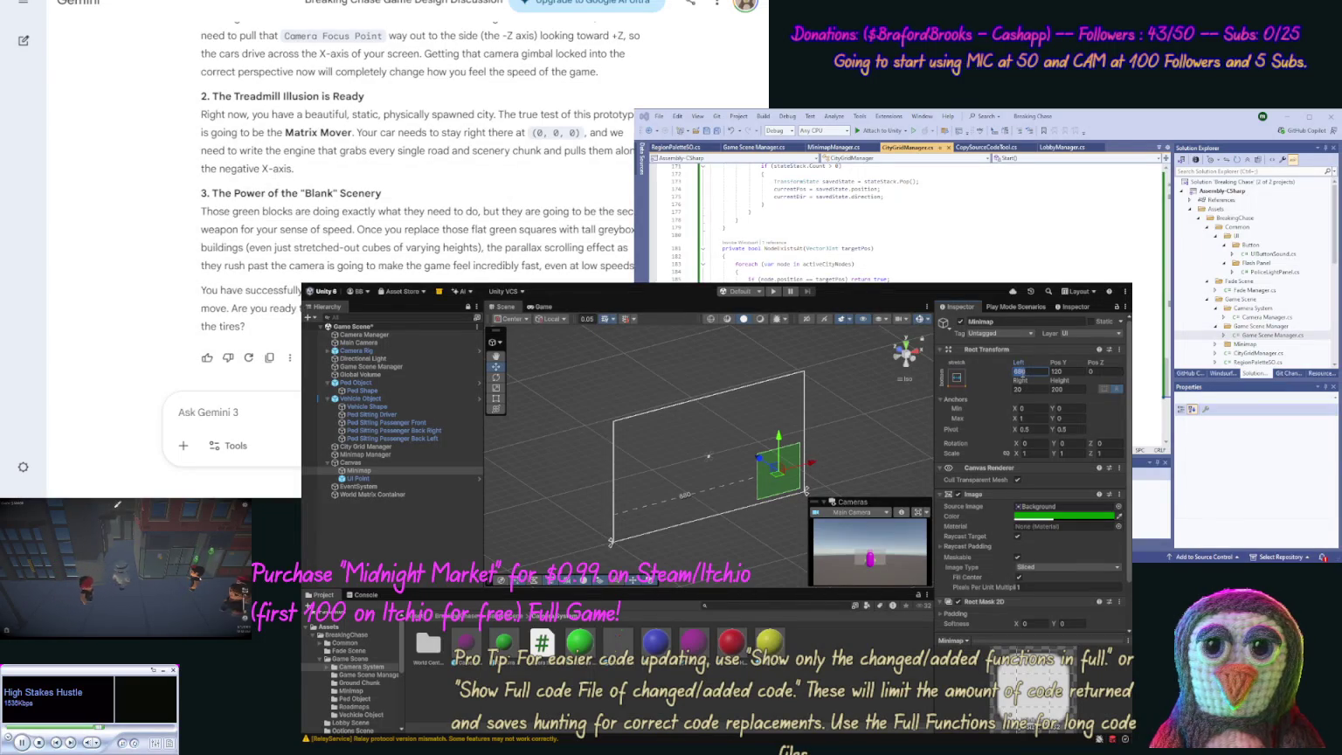
text(20)
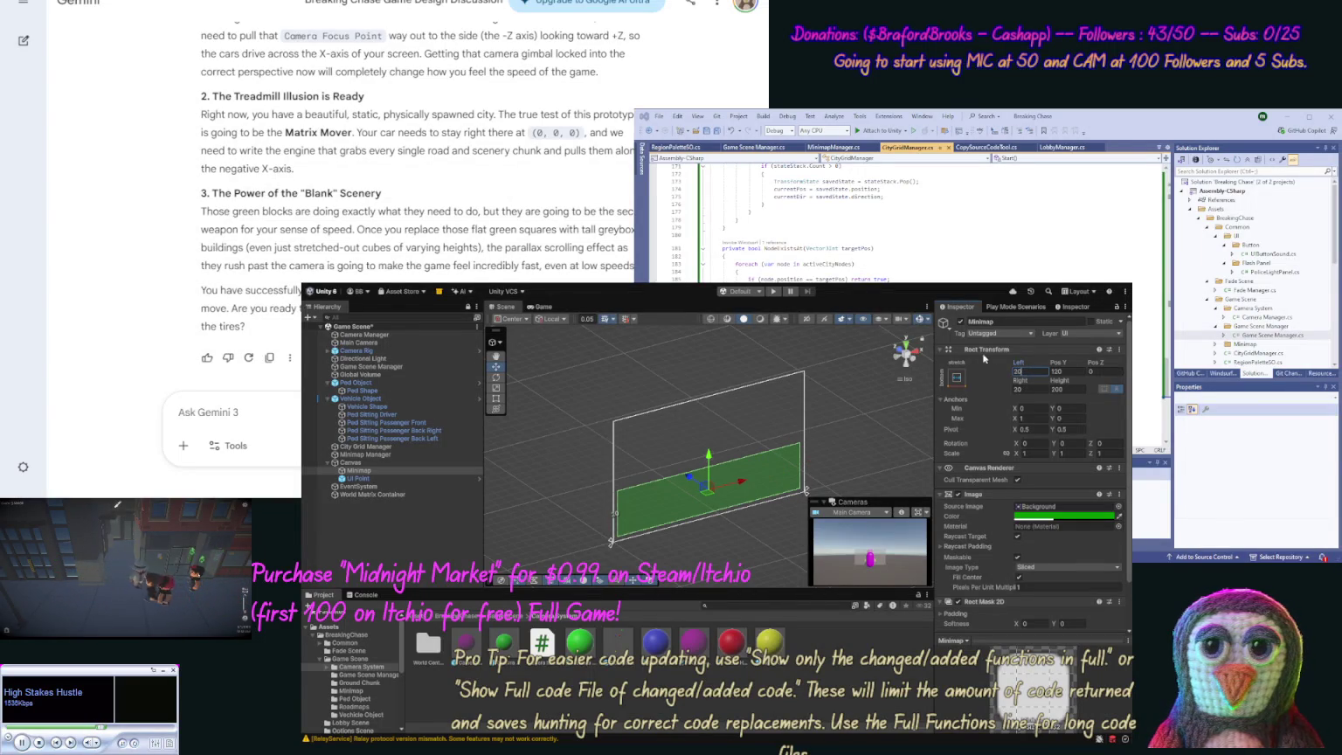
click(1077, 389)
text(100)
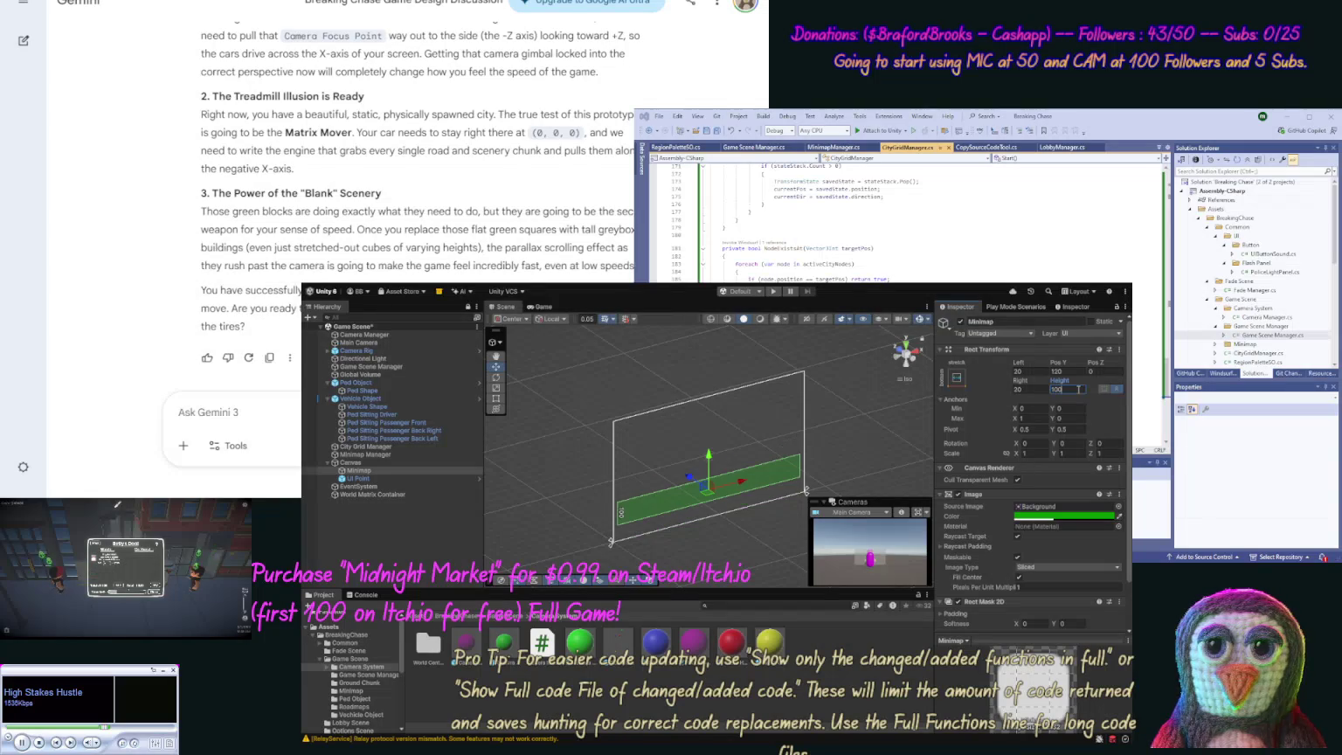
click(1076, 361)
text(80)
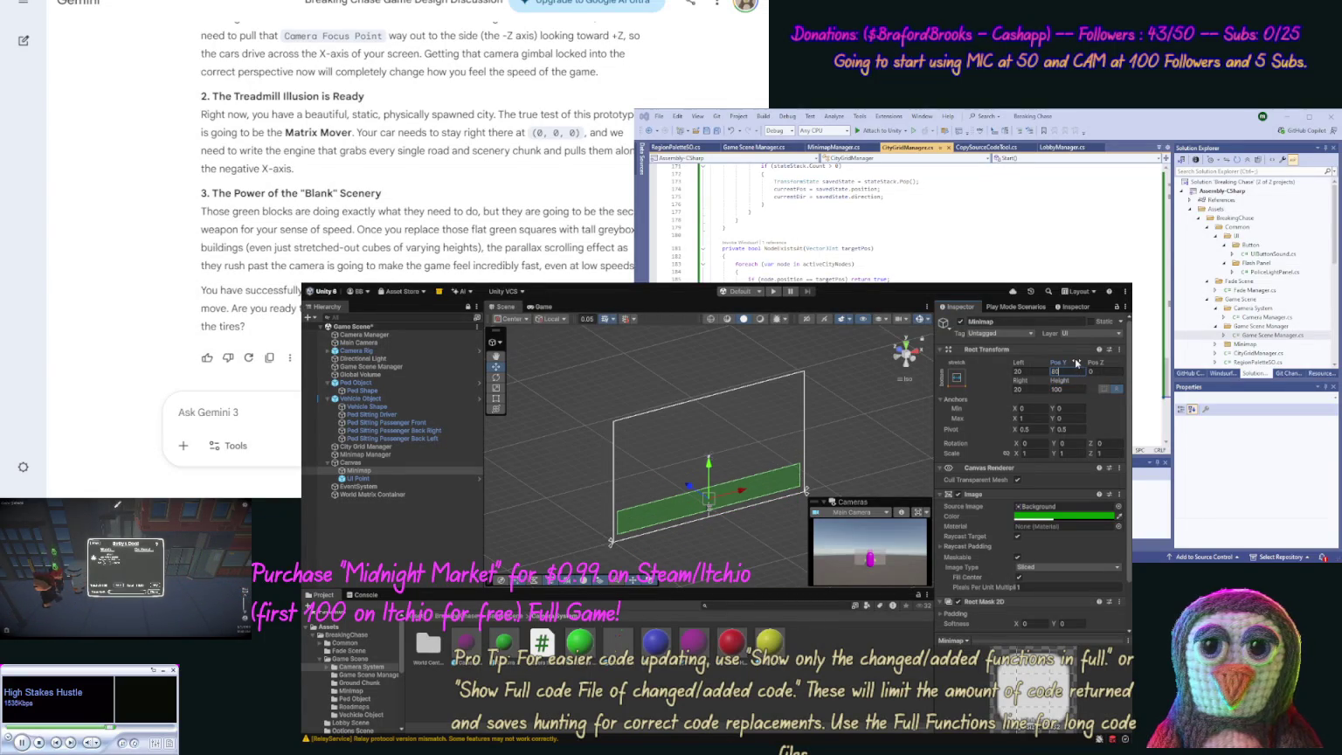
key(BackSpace)
key(BackSpace)
text(60)
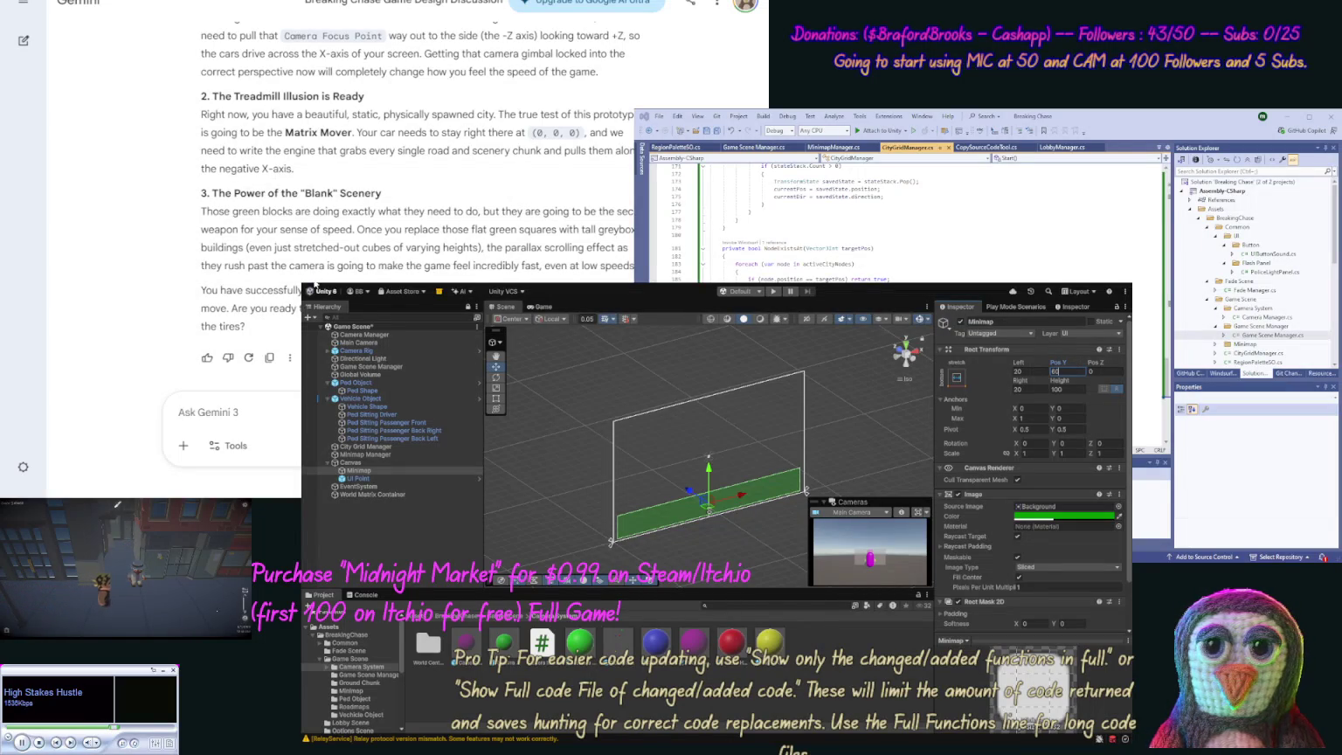
click(773, 291)
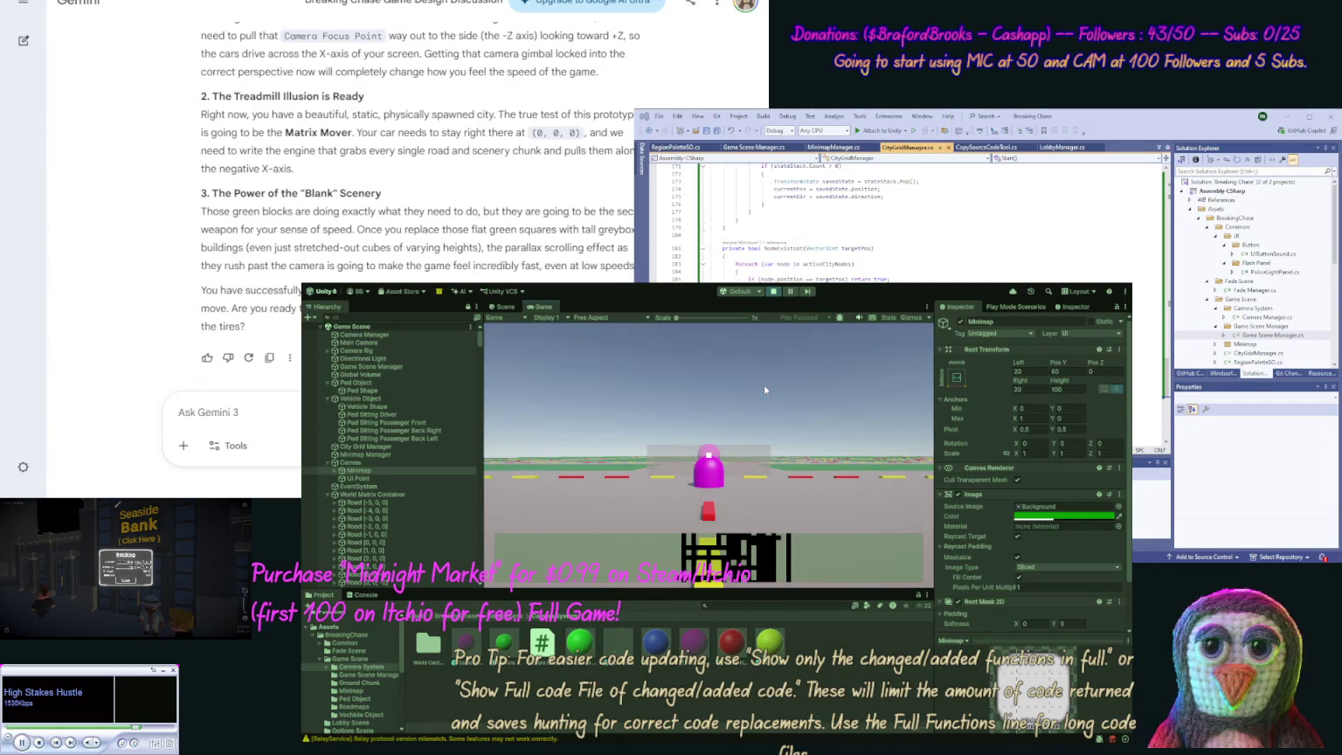
Step: In the Scene view, frame World Matrix Container and zoom and pan across the generated road grid
click(504, 306)
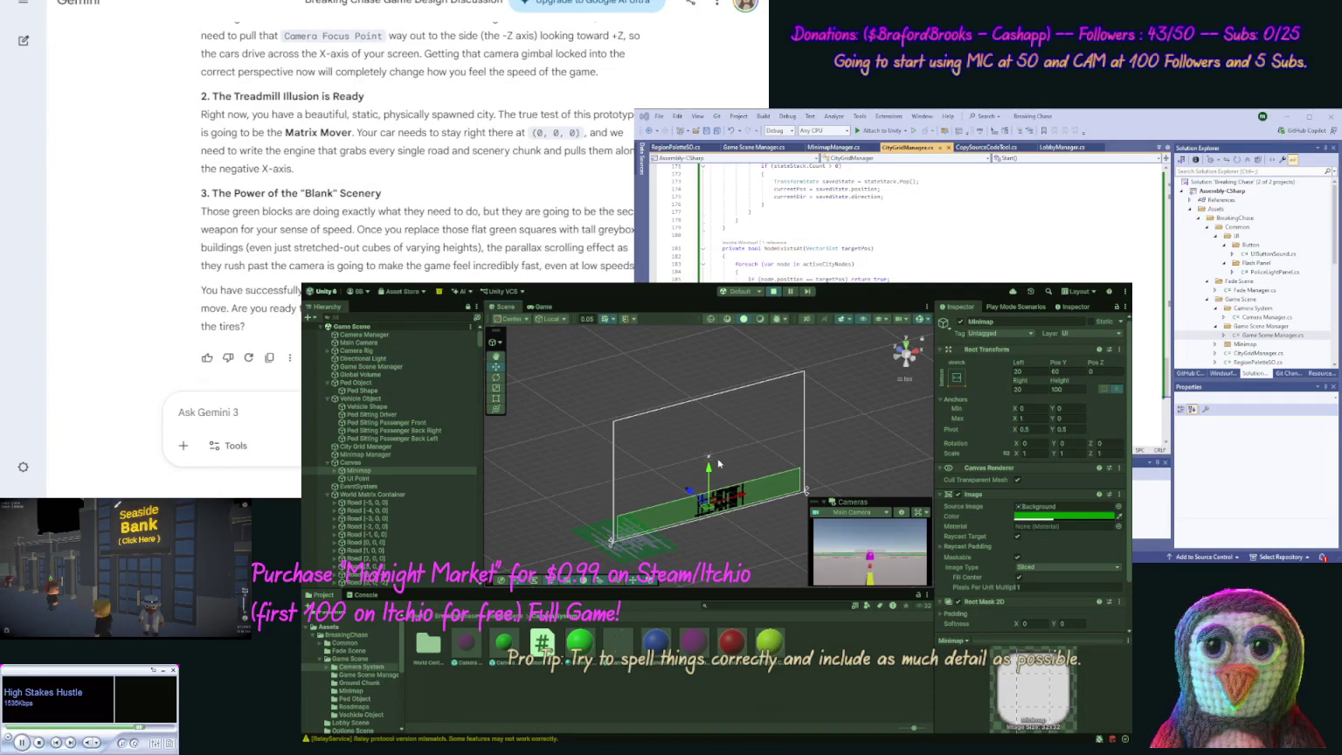
scroll(660, 518, up, 1)
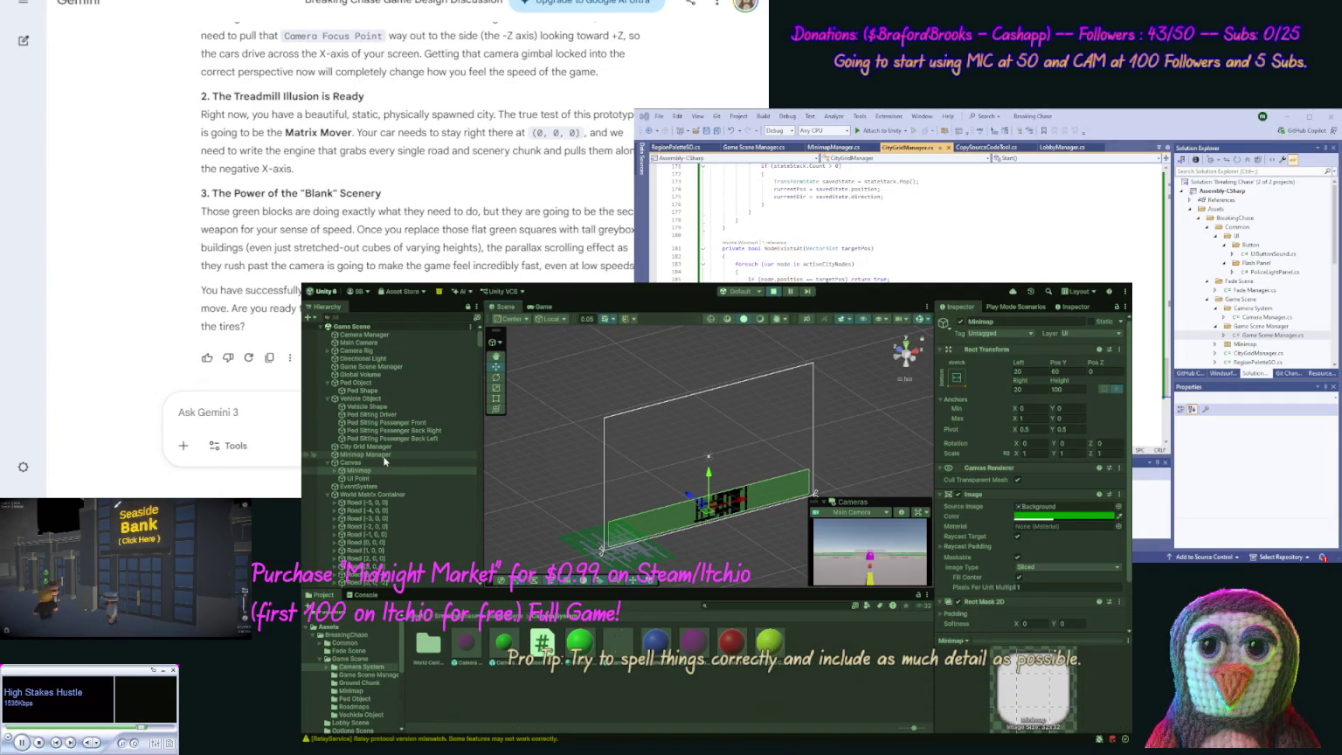
double_click(353, 496)
scroll(566, 481, down, 2)
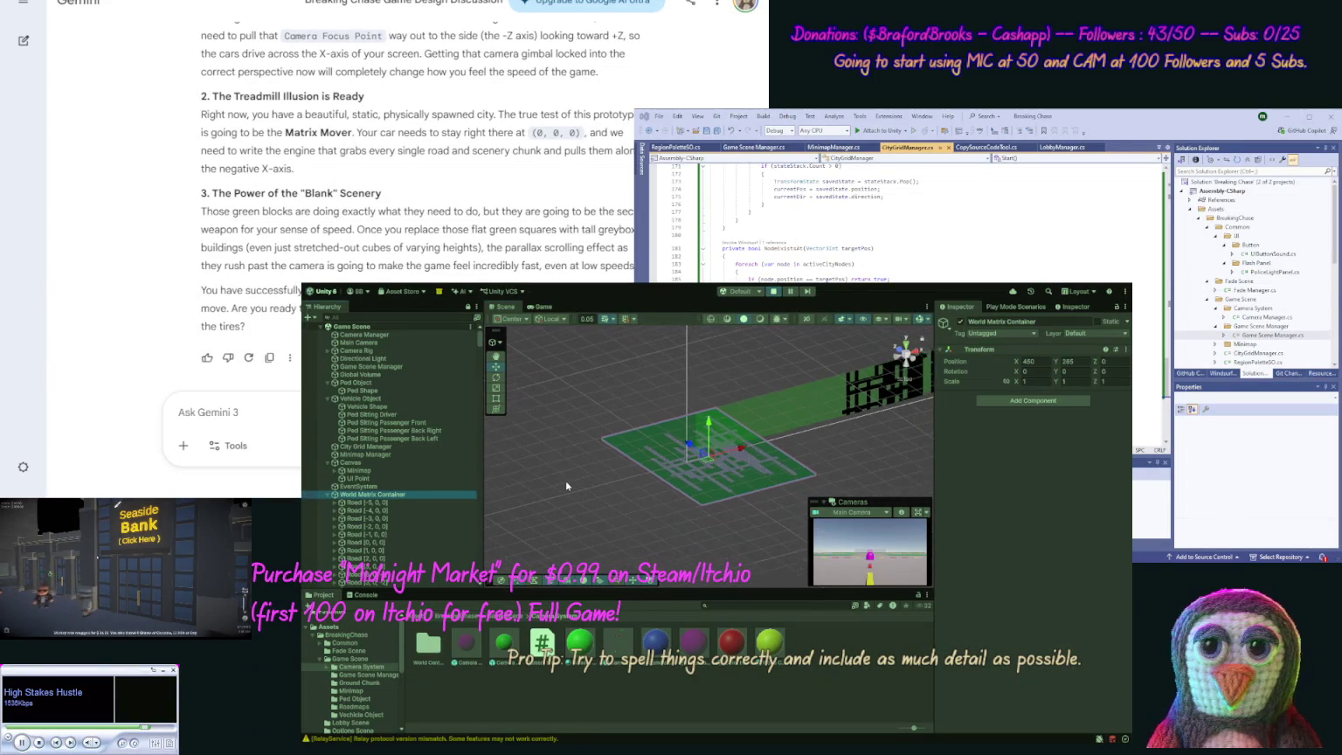
scroll(566, 481, down, 1)
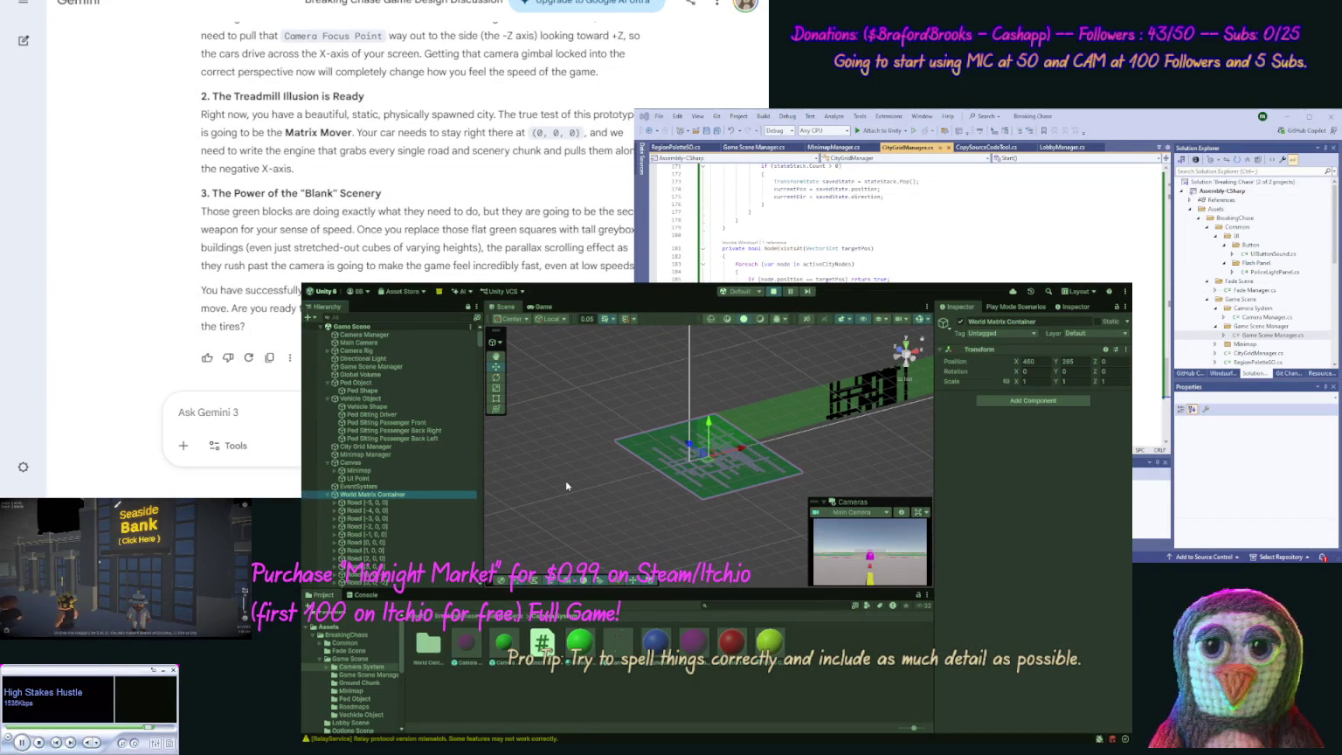
scroll(603, 492, up, 5)
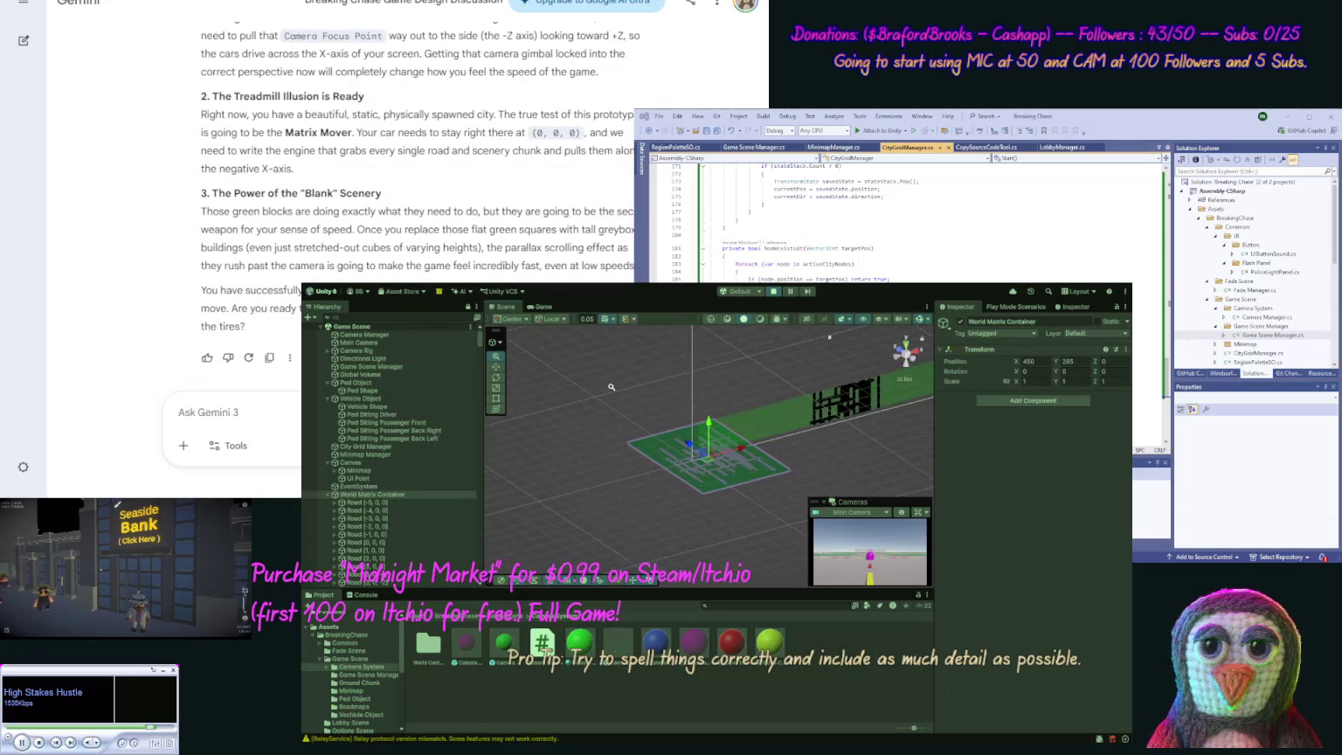
scroll(683, 412, up, 4)
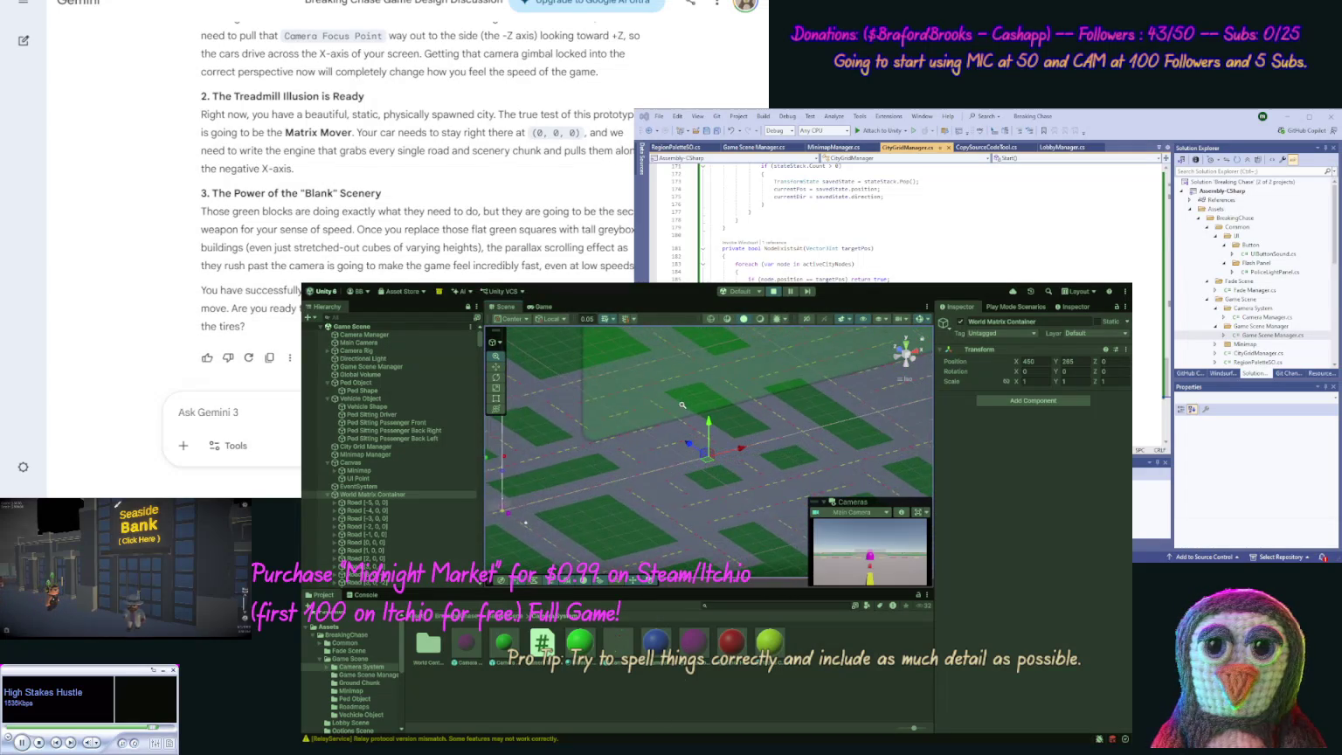
scroll(689, 437, up, 5)
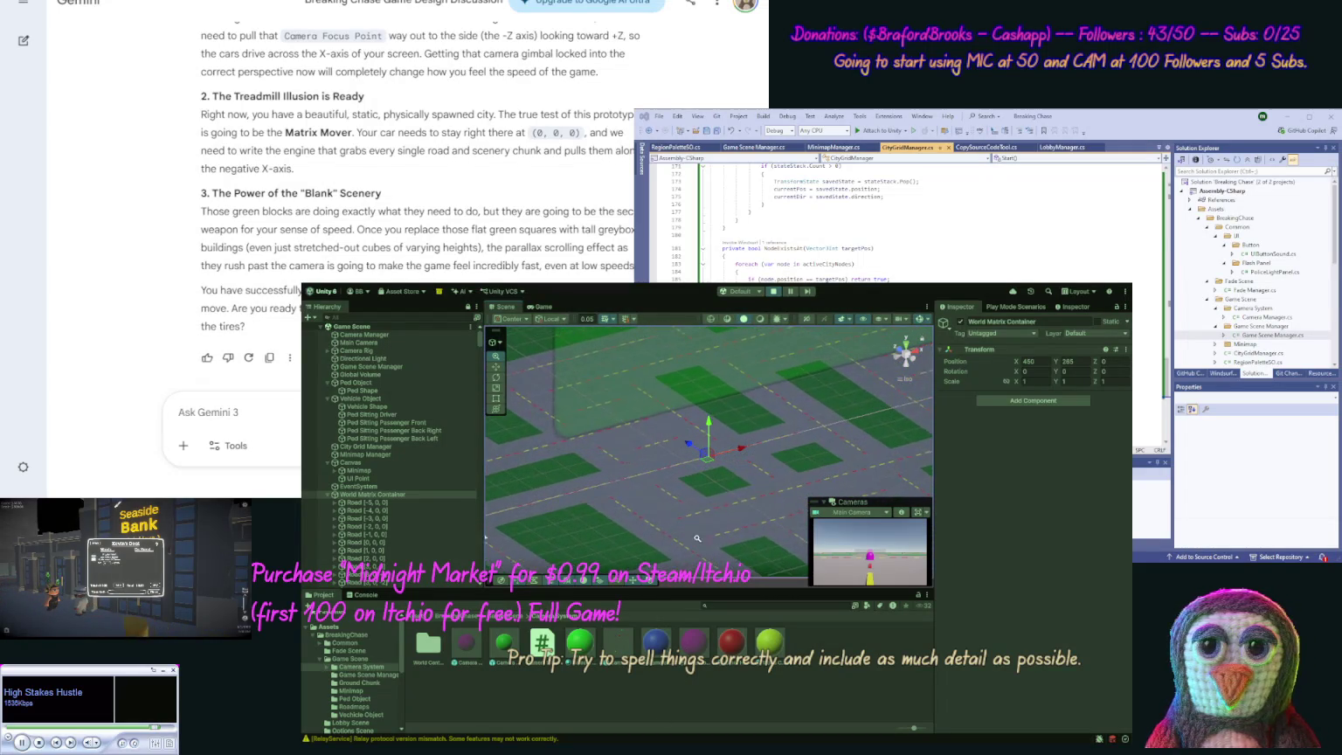
scroll(708, 437, down, 3)
scroll(768, 513, down, 3)
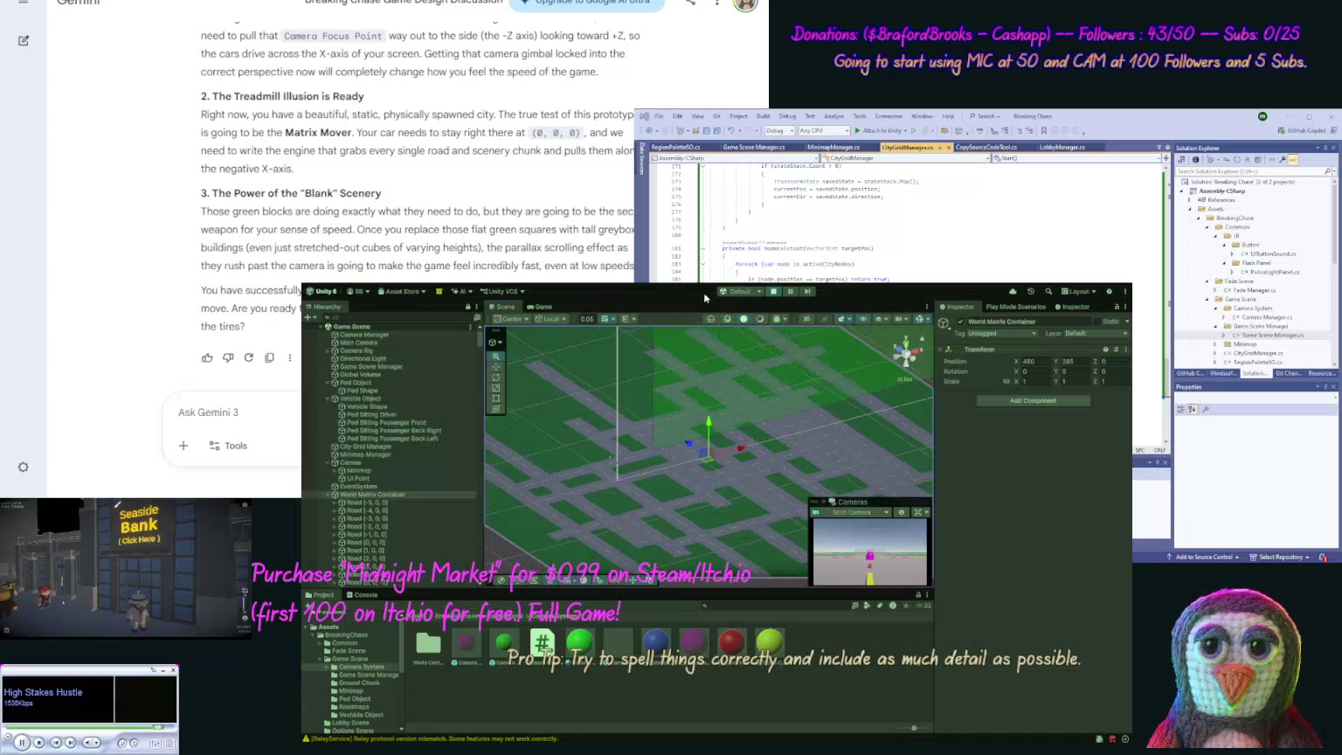
scroll(714, 349, down, 3)
drag(769, 437, 714, 417)
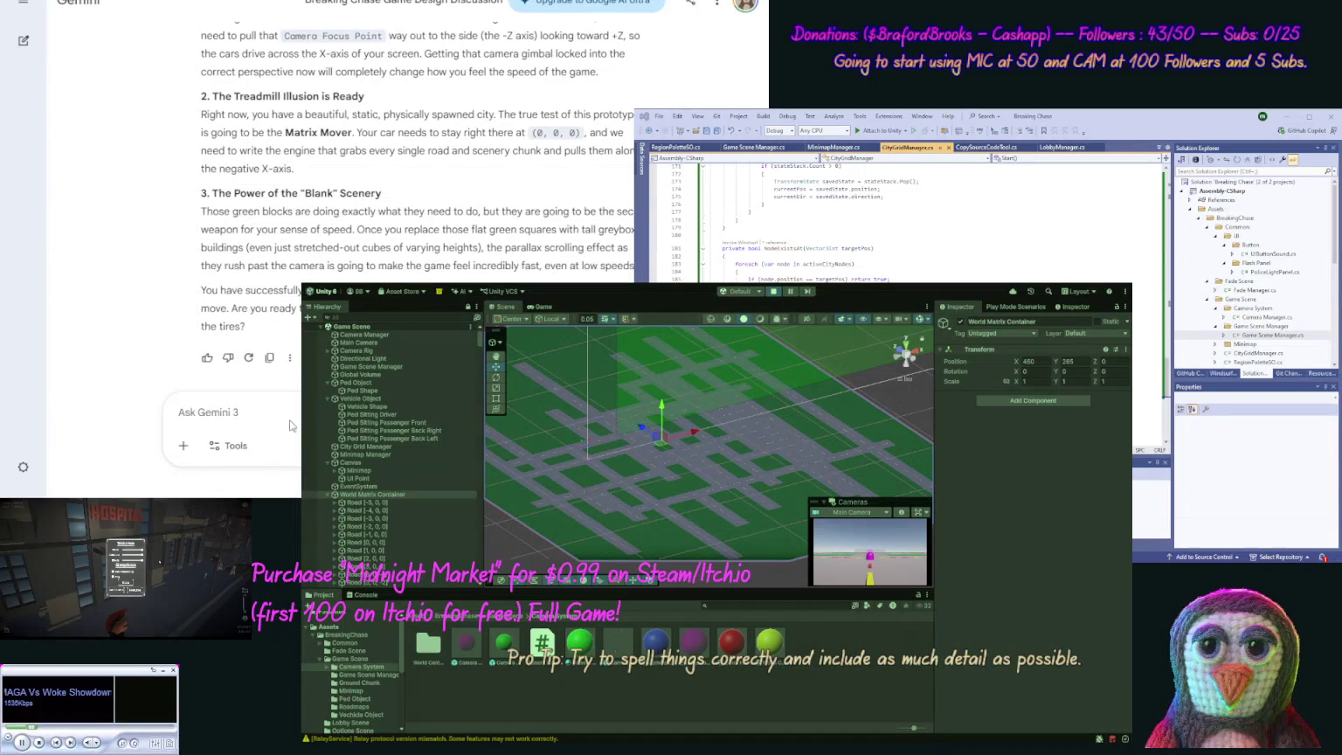
Step: Send Gemini the road-grid screenshot saying the roads look like a parking lot, then stop Play mode
key(ctrl+v)
text(We)
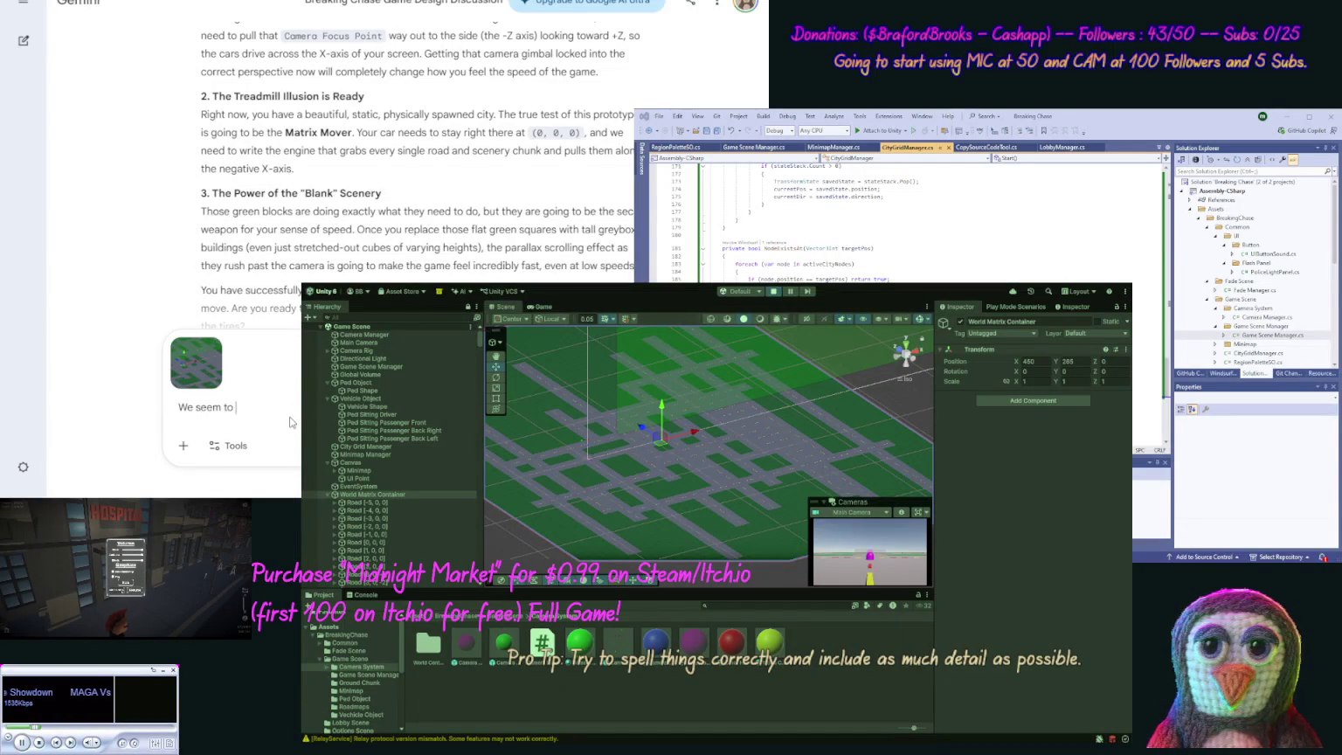
text( seem to be getting a p)
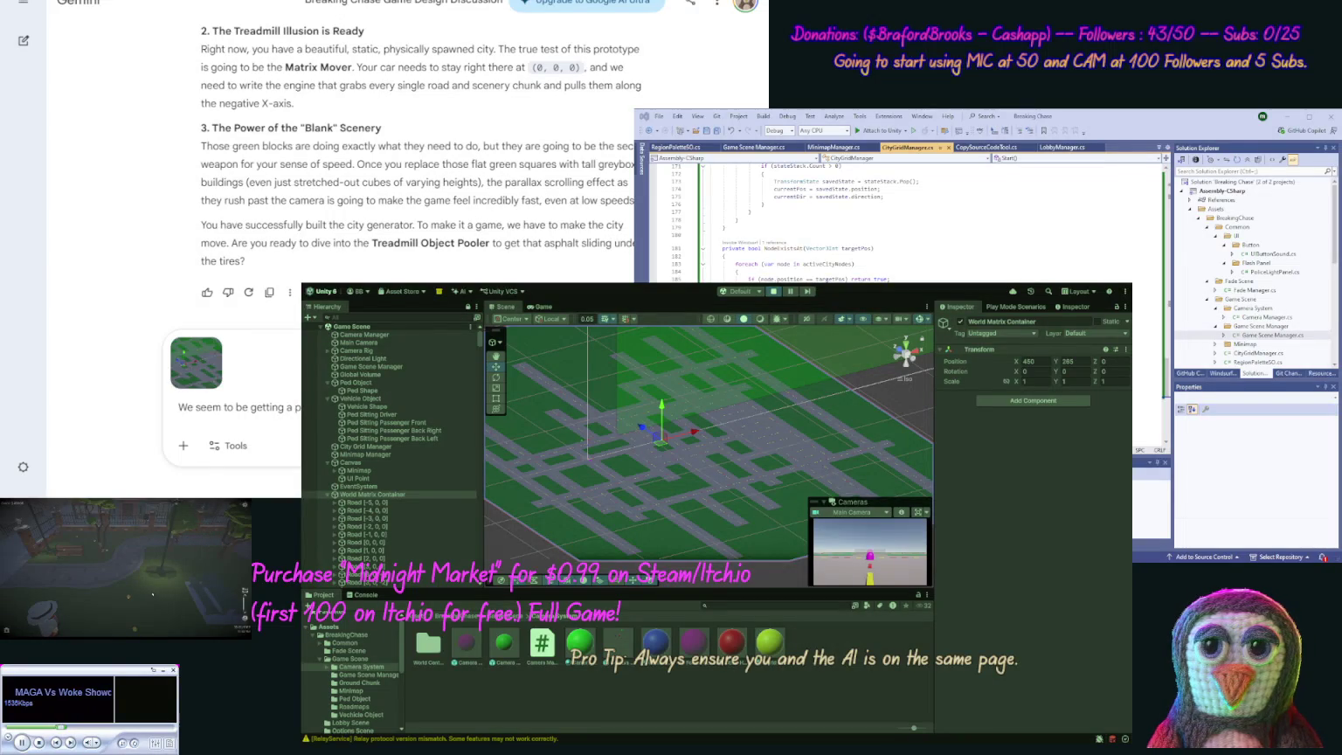
key(Return)
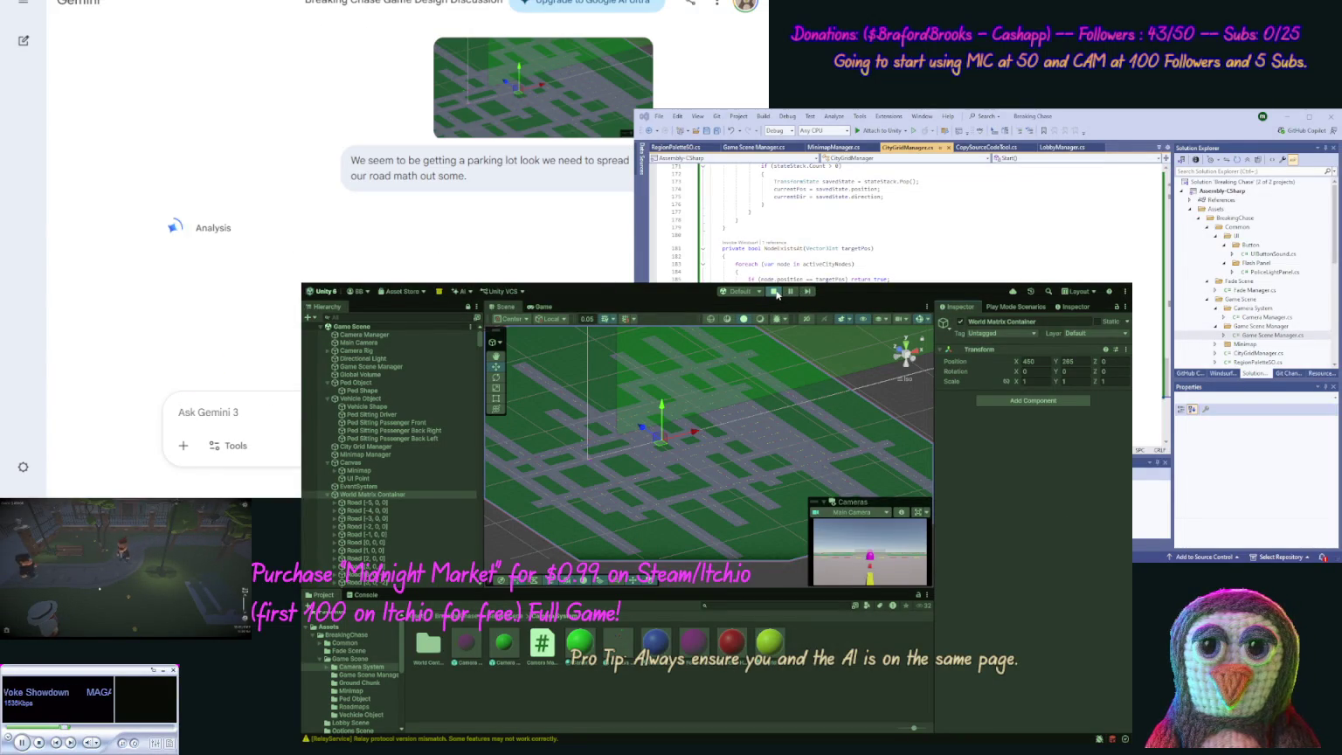
click(774, 292)
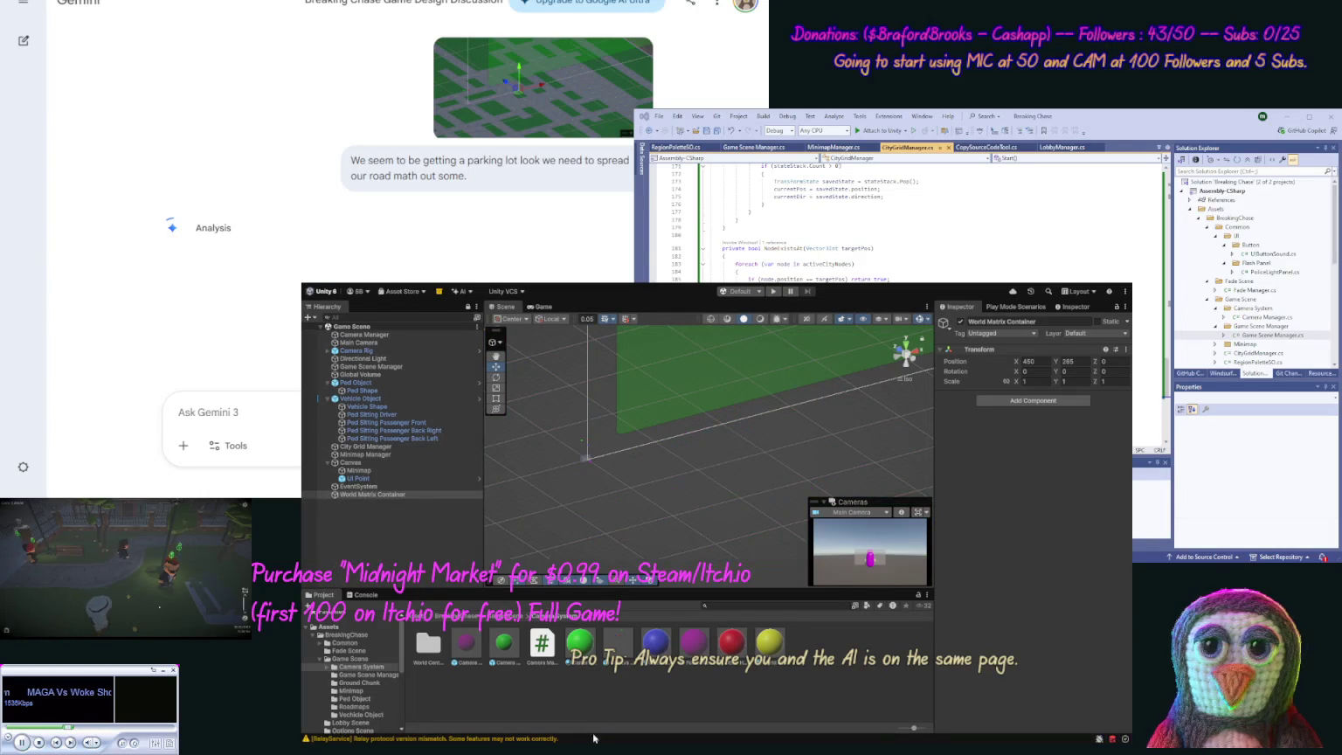
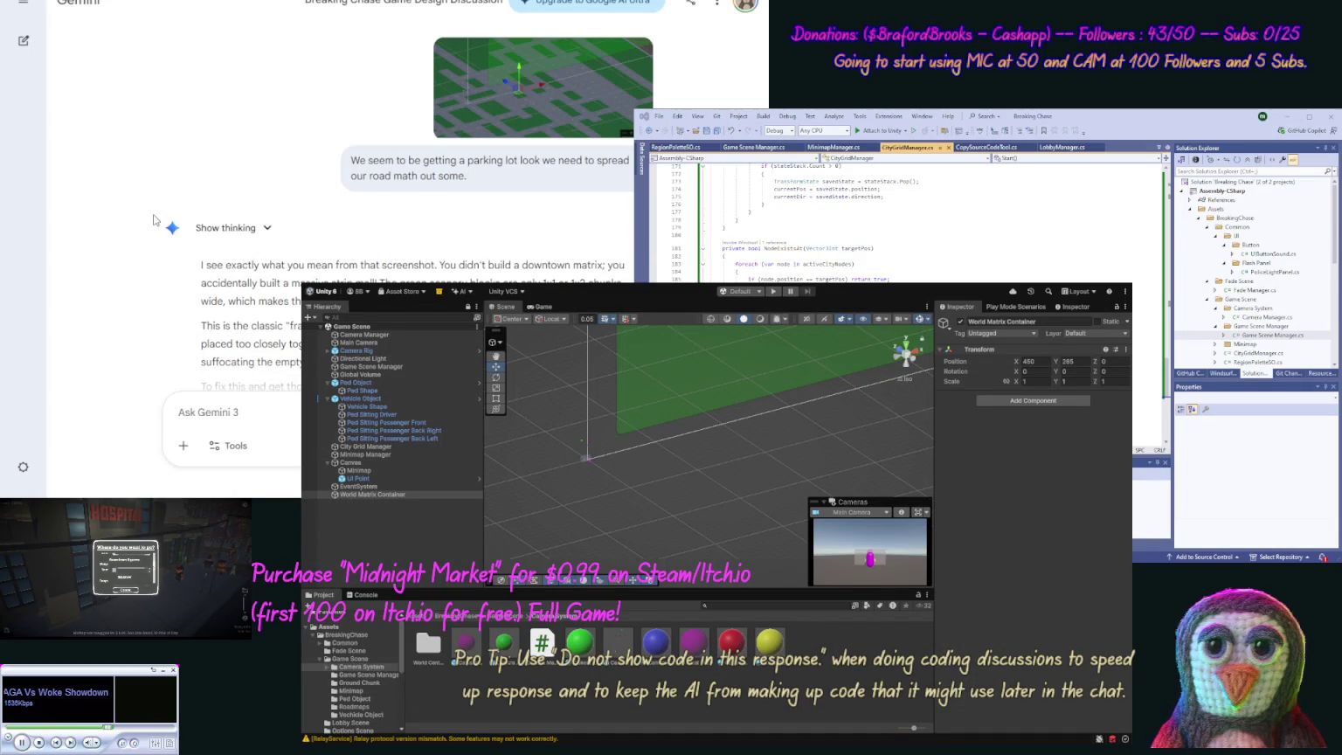
Step: Bring Gemini's Spaced-Out Metropolis ruleset into view, then select City Grid Manager and the Roadmaps folder
scroll(176, 336, down, 6)
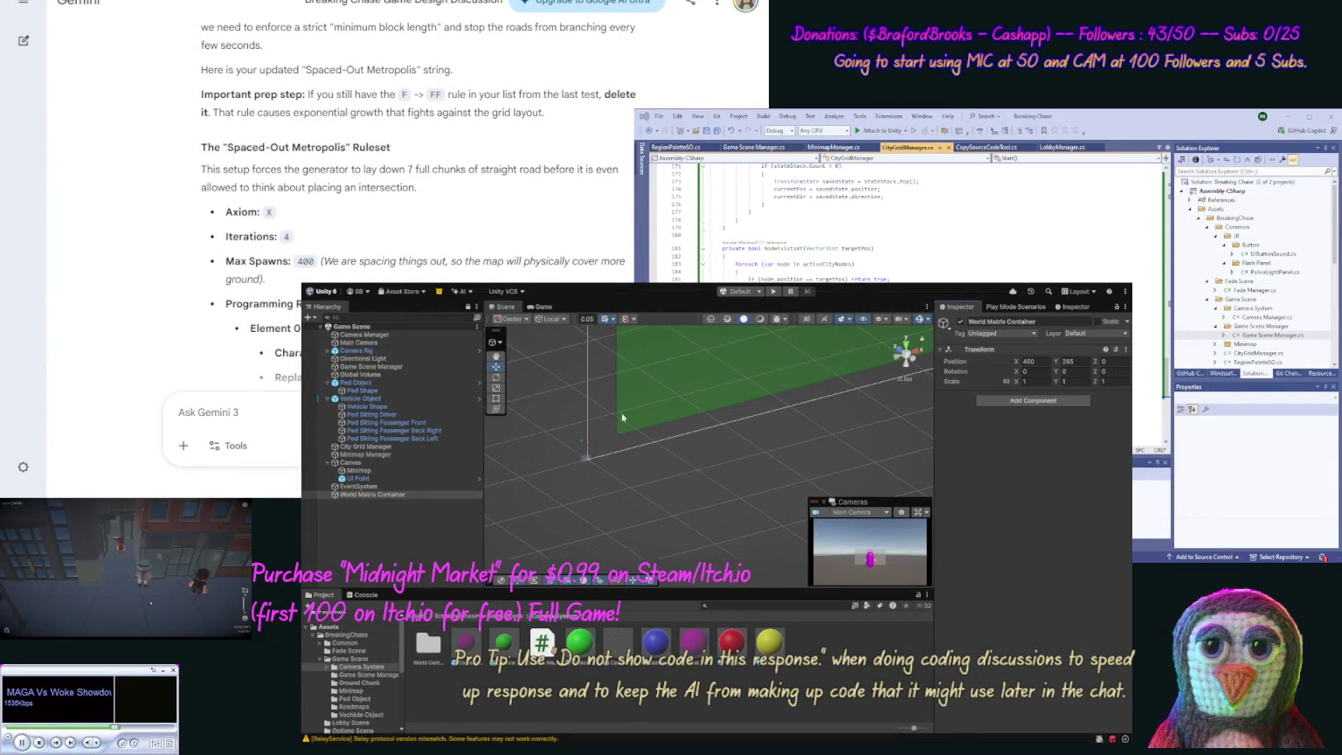
click(394, 446)
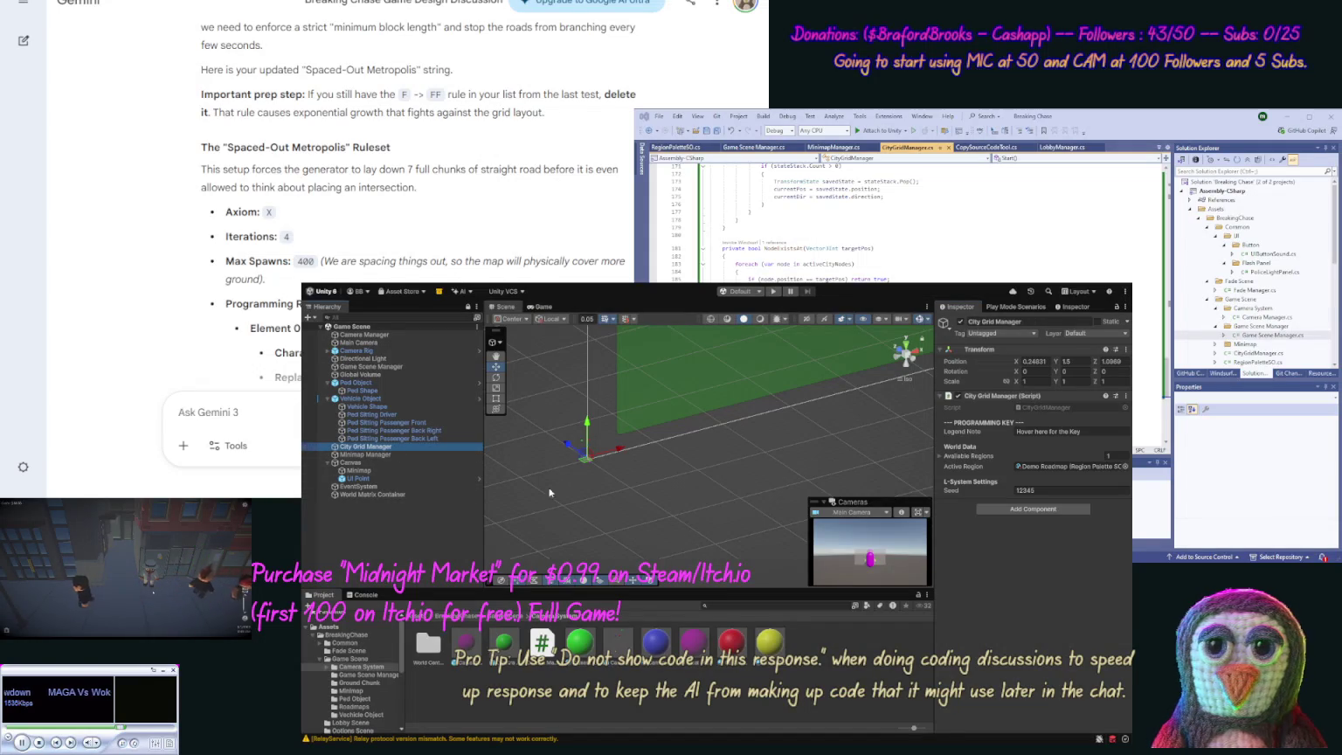
click(353, 707)
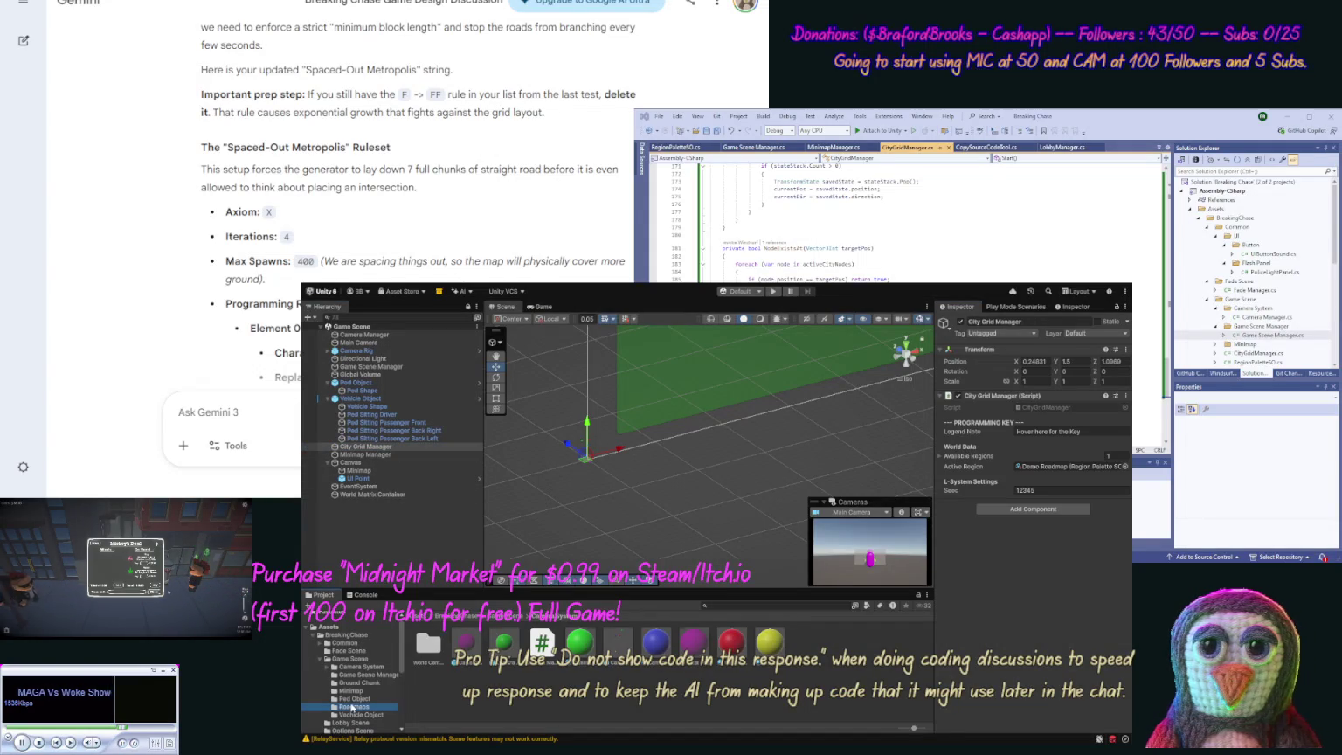
Step: Open the Demo Roadmap asset and set its Max Spawns to 400
click(428, 647)
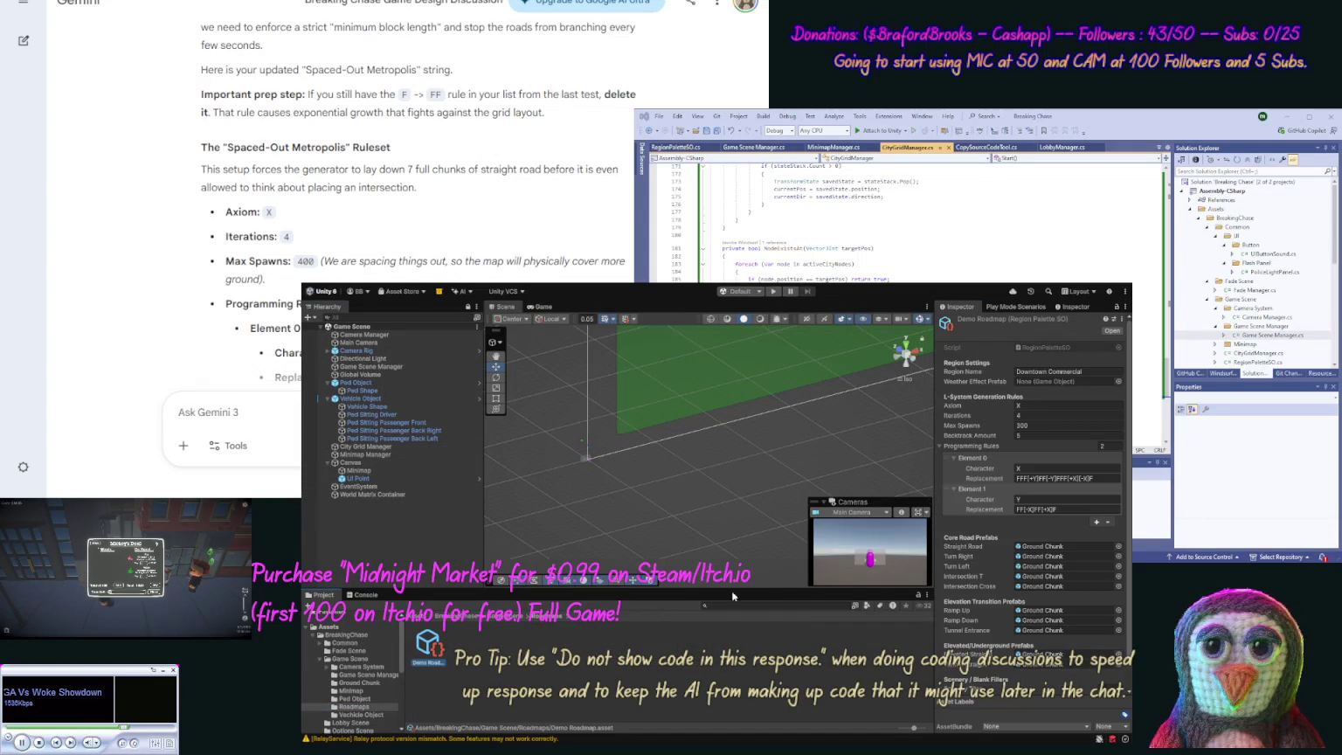
click(1034, 425)
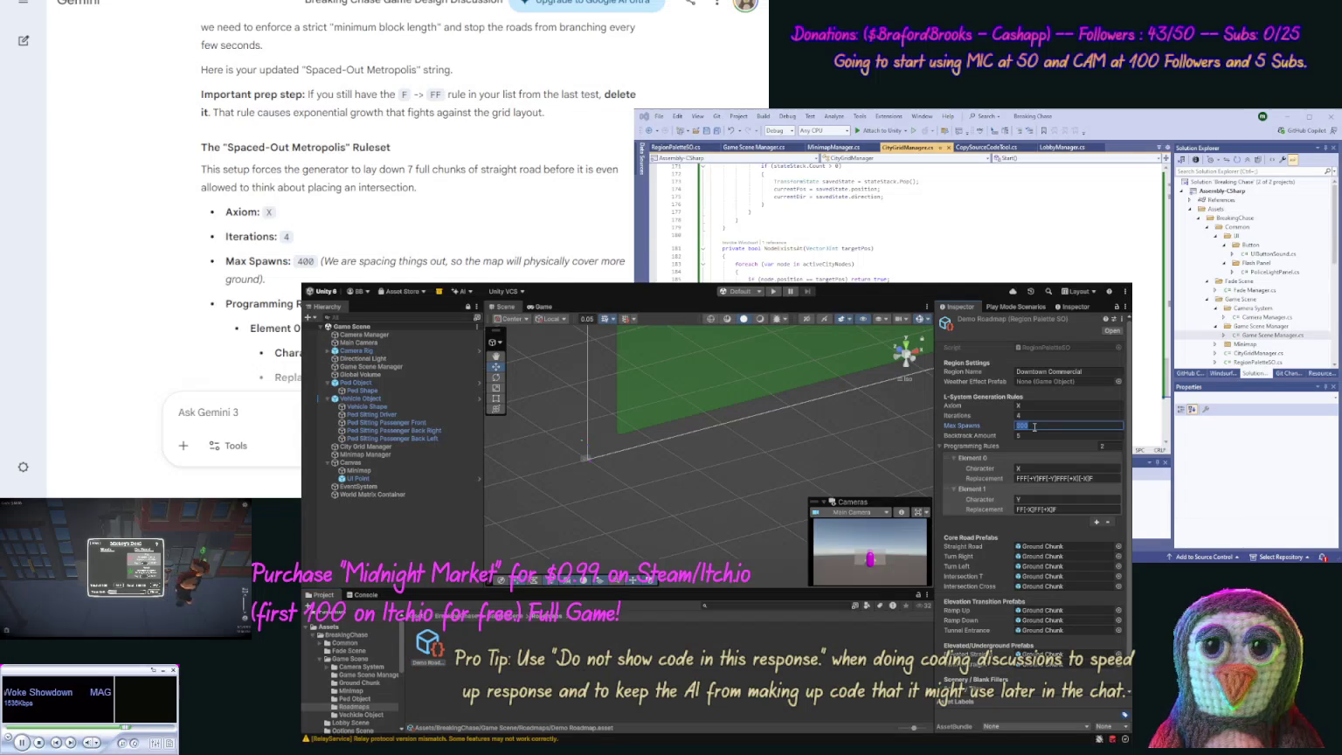
text(400)
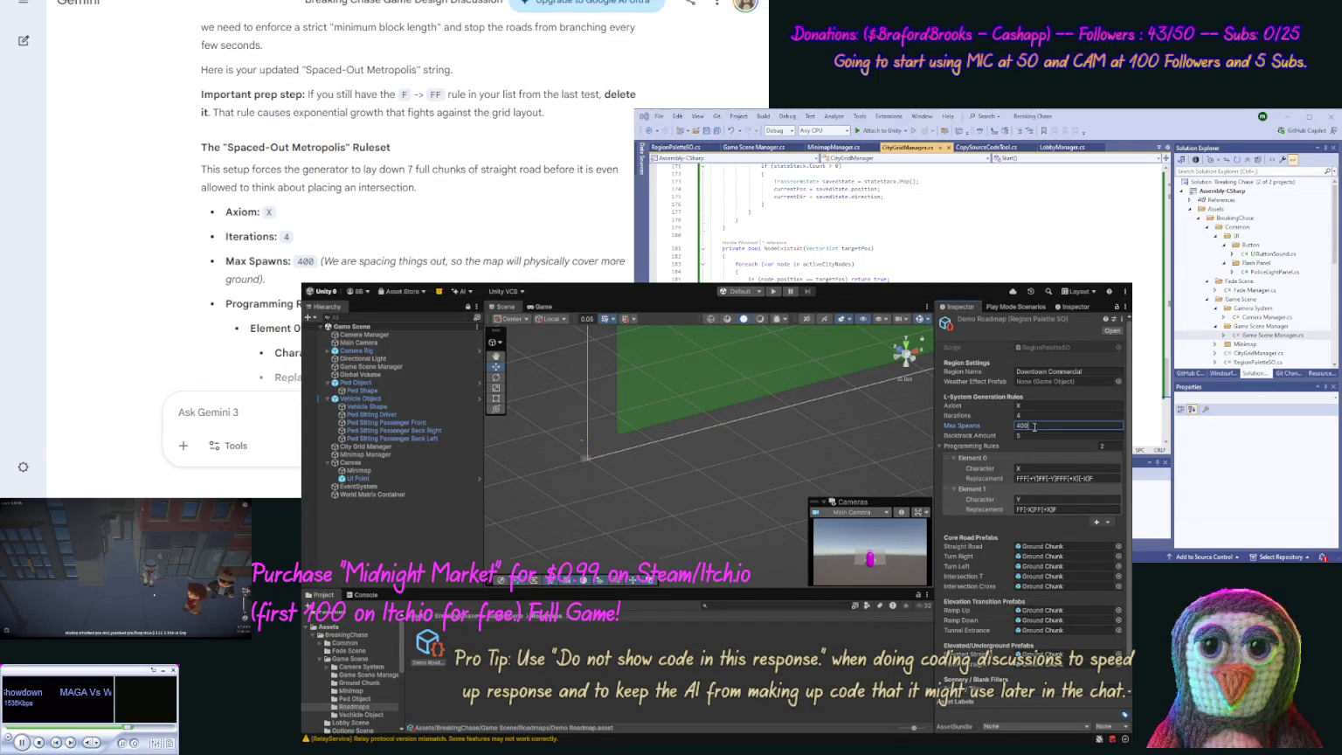
key(Return)
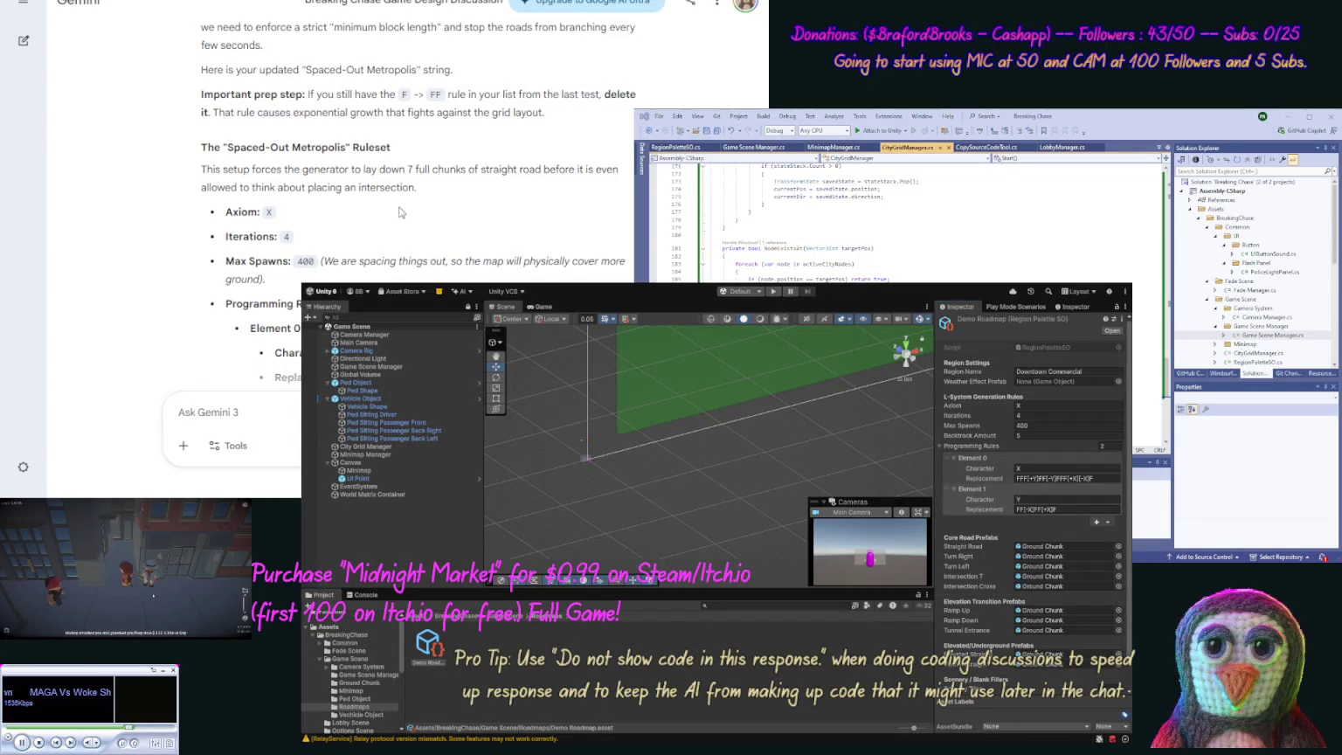
Step: Copy Gemini's Element 0 replacement rule into Element 0's Replacement field
scroll(415, 260, down, 1)
scroll(415, 259, down, 2)
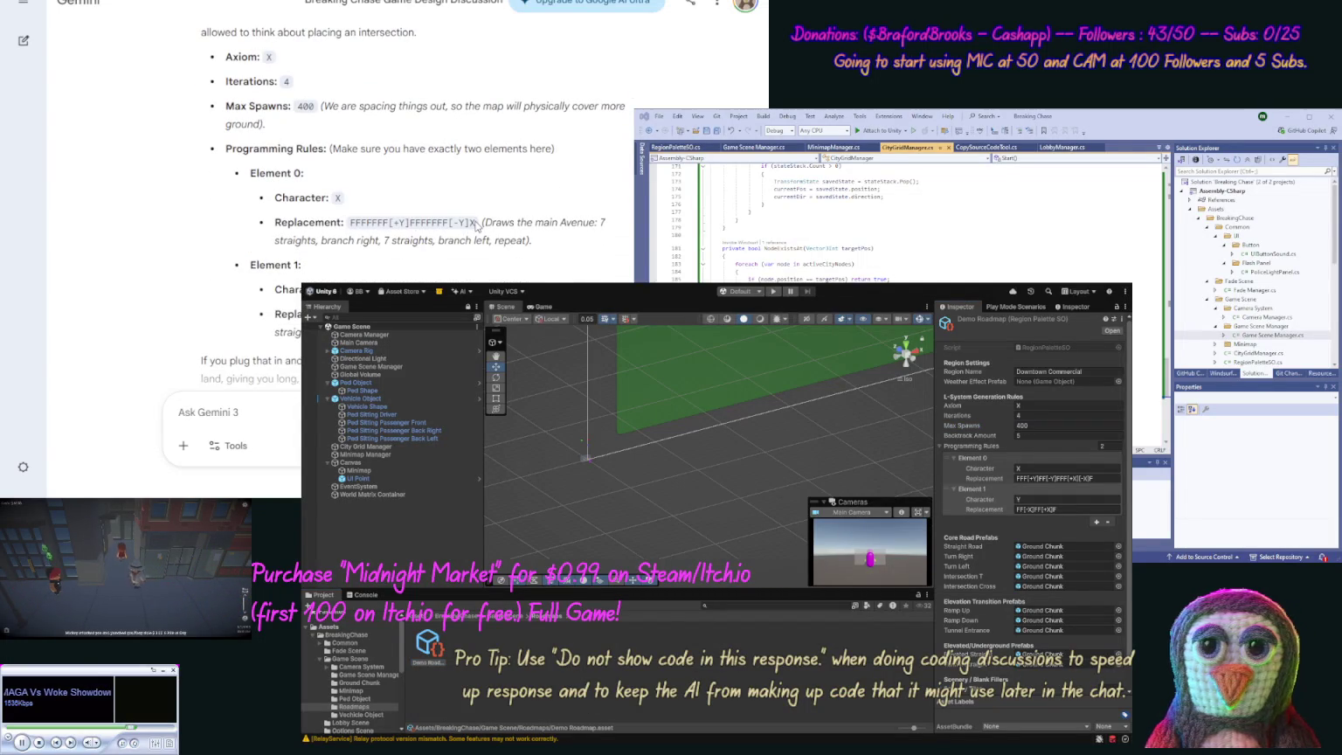
mouse_move(477, 225)
mouse_down()
mouse_move(323, 223)
mouse_move(353, 223)
mouse_up()
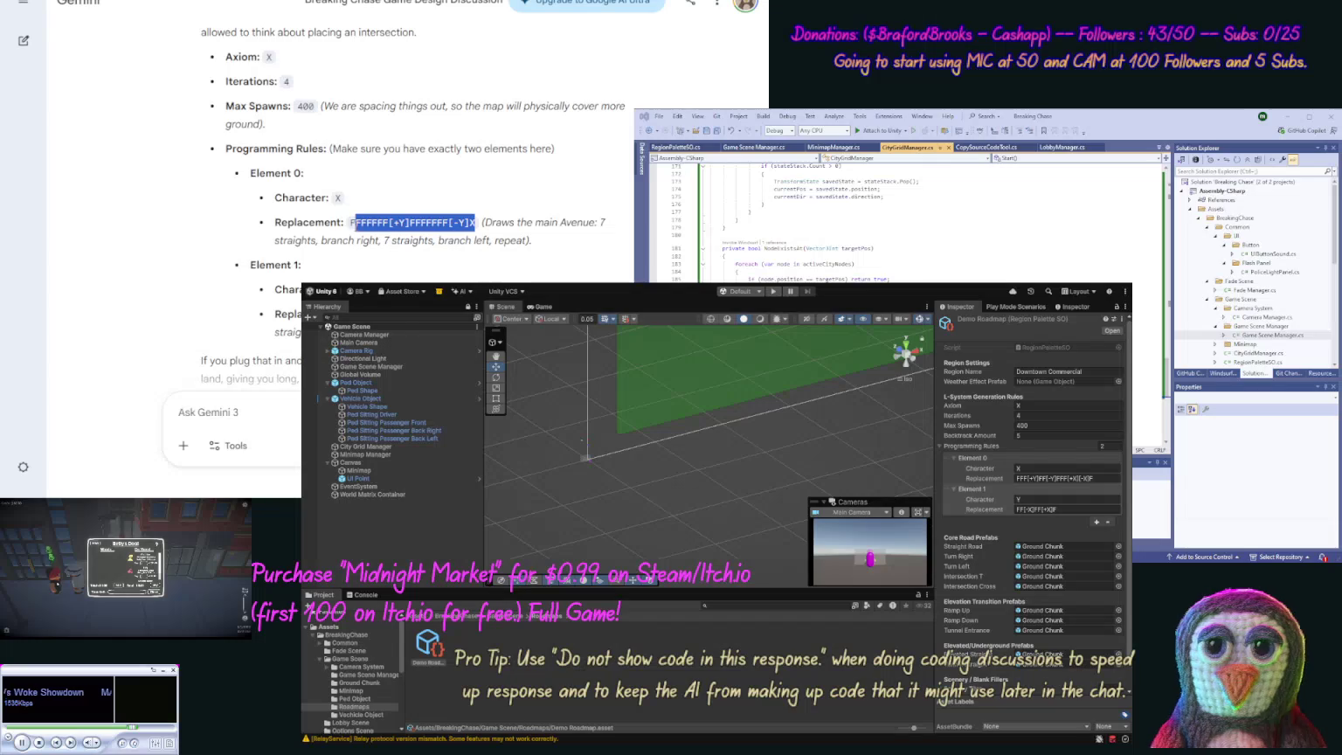
key(ctrl+c)
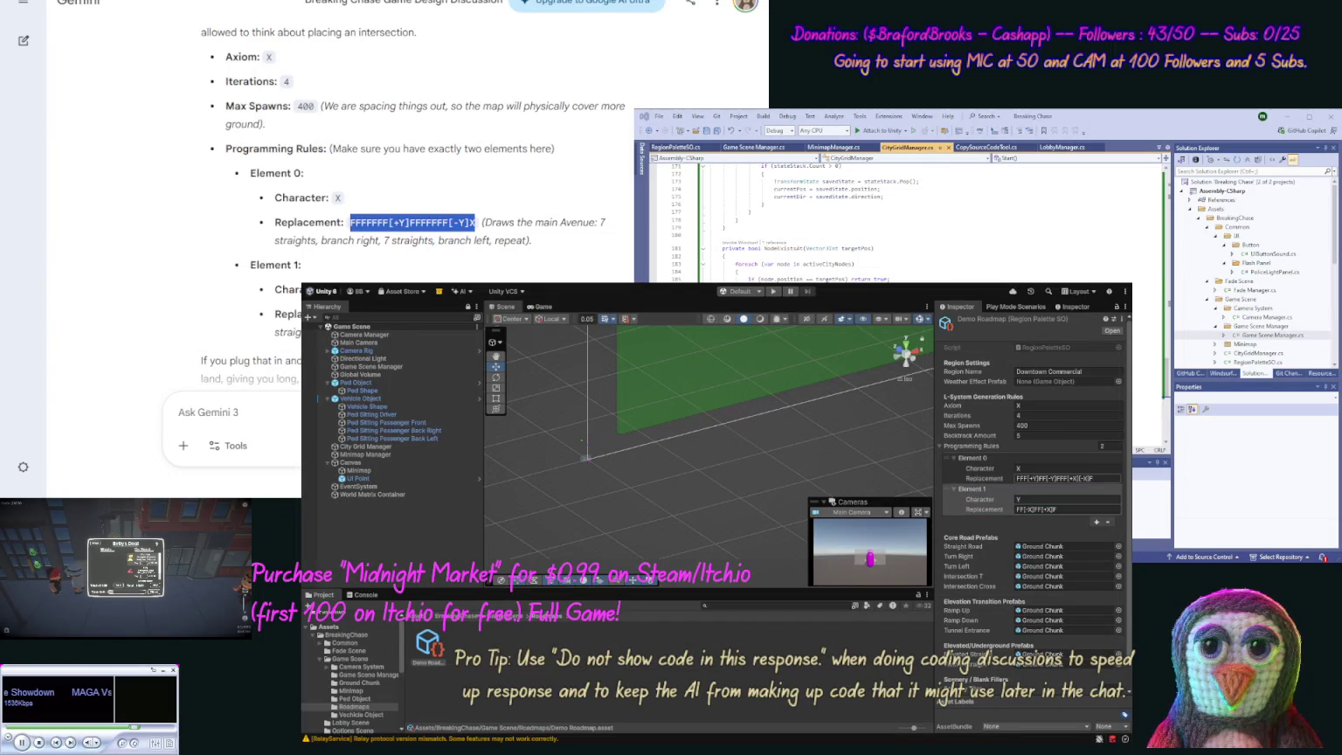
click(1066, 478)
key(ctrl+v)
key(Return)
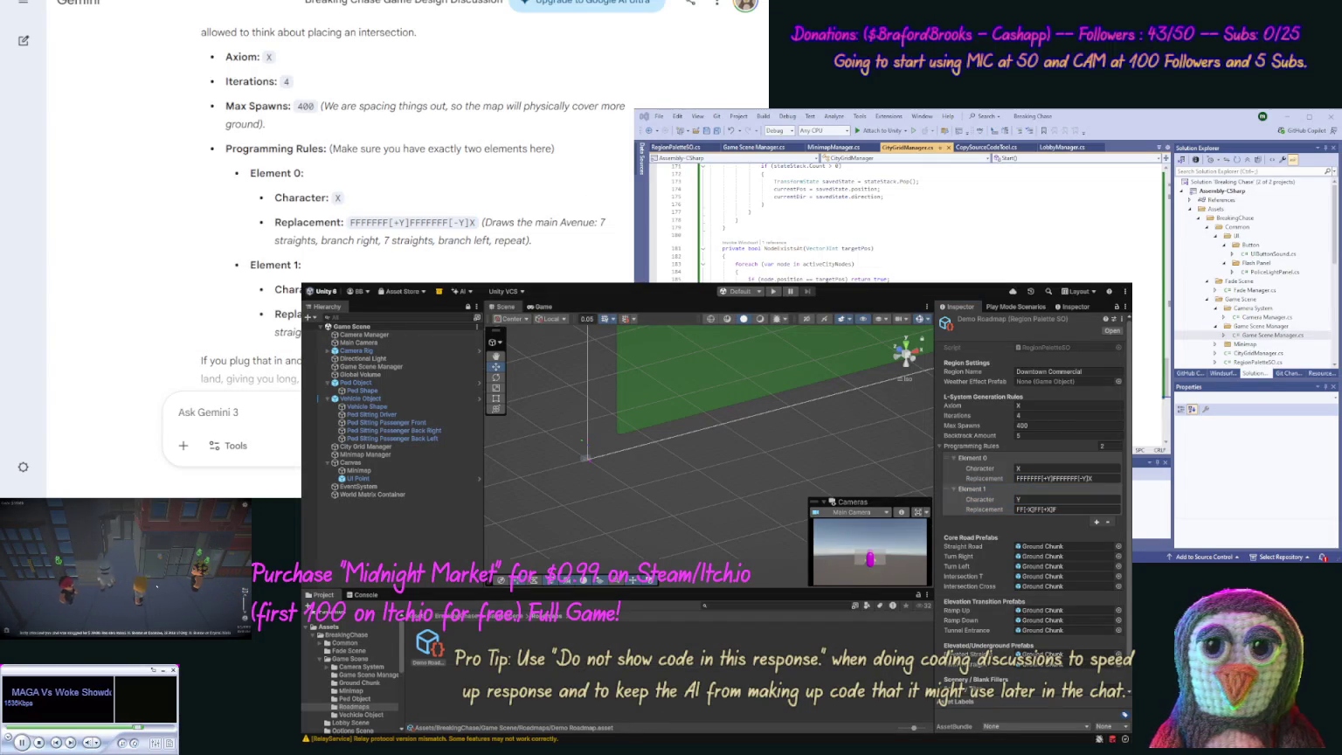
Step: Set Element 1's Replacement to FFFFFFF[+X]FFFFFFF
click(1066, 508)
text(FFFFFFF[+X]FFFFFFF)
key(Return)
scroll(276, 220, down, 2)
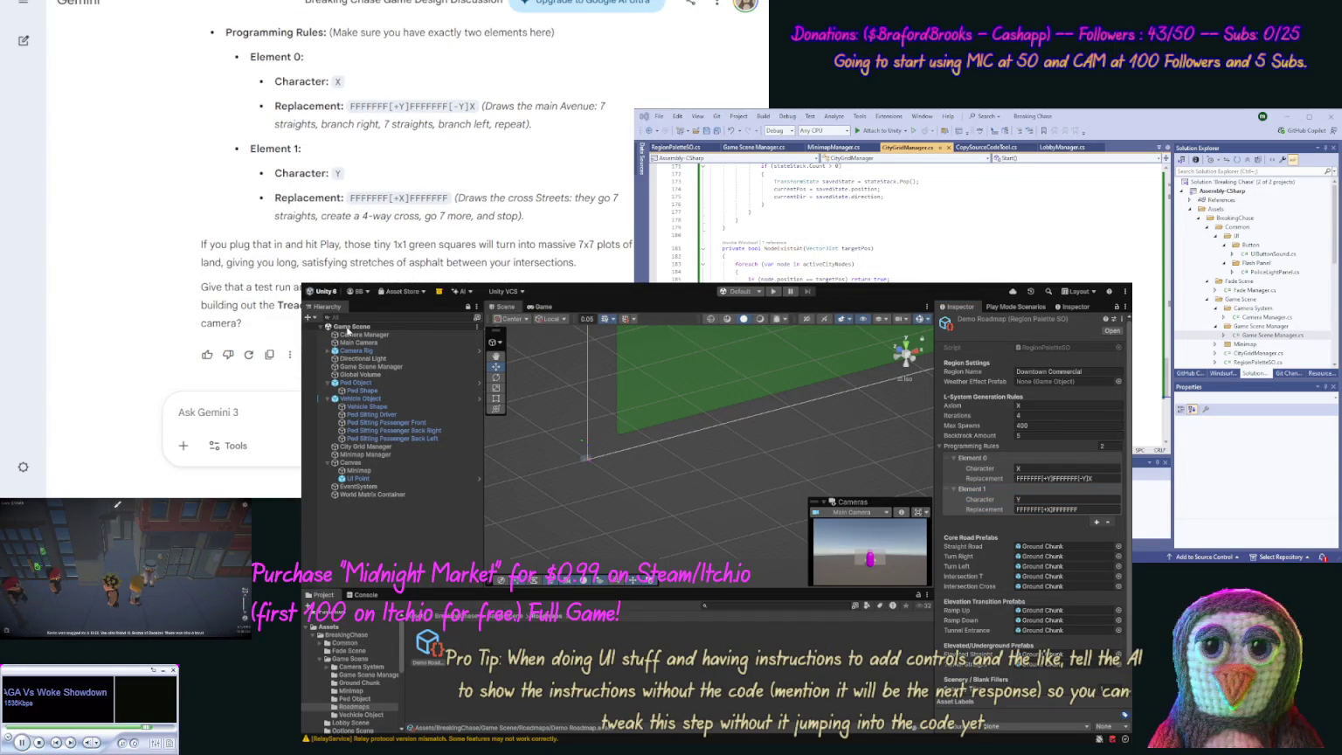
click(774, 292)
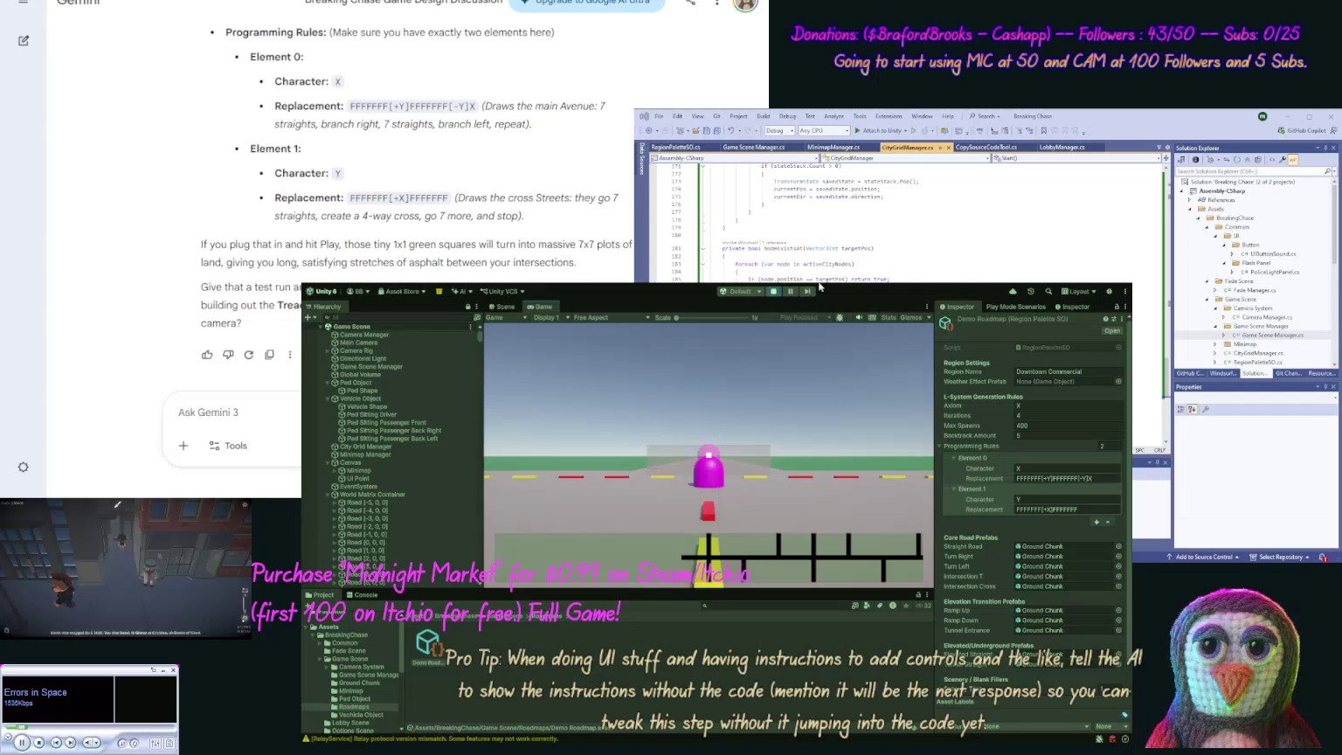
click(508, 307)
scroll(683, 501, down, 3)
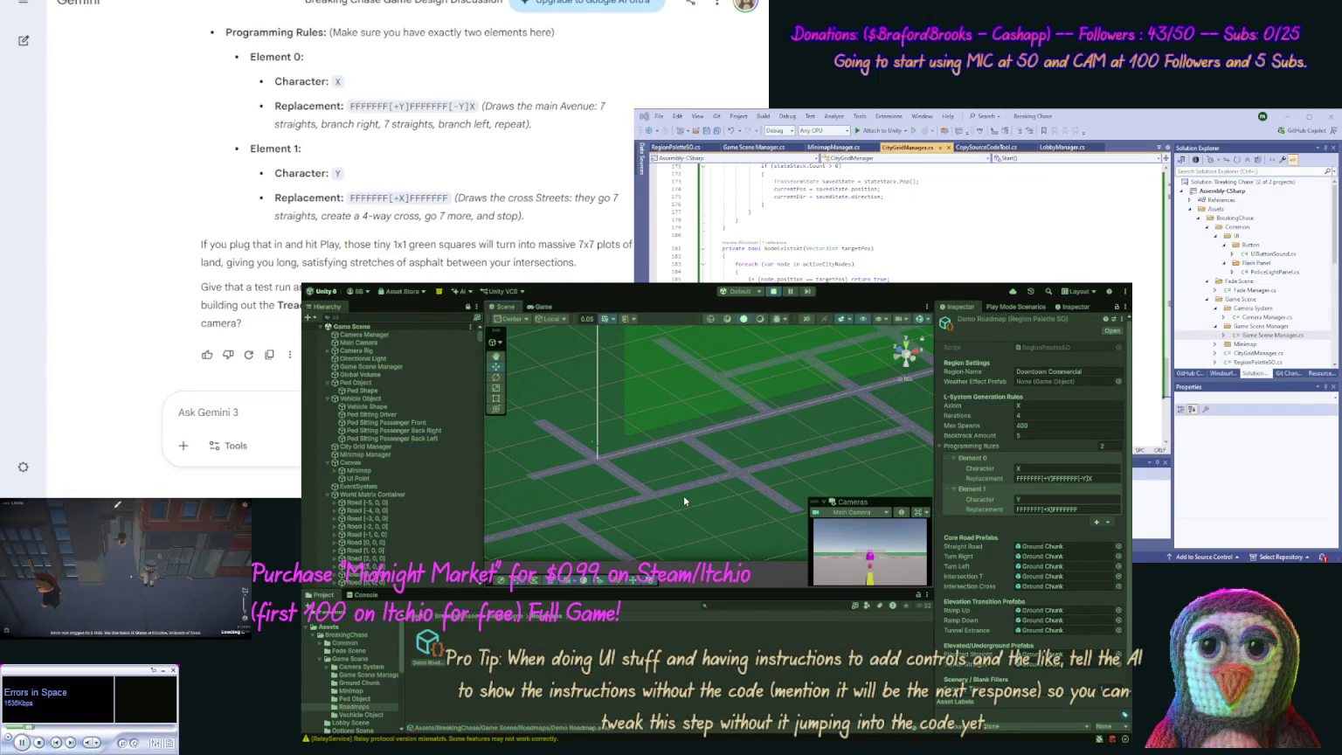
mouse_move(684, 498)
mouse_down()
mouse_move(684, 537)
mouse_move(687, 511)
mouse_move(630, 490)
mouse_up()
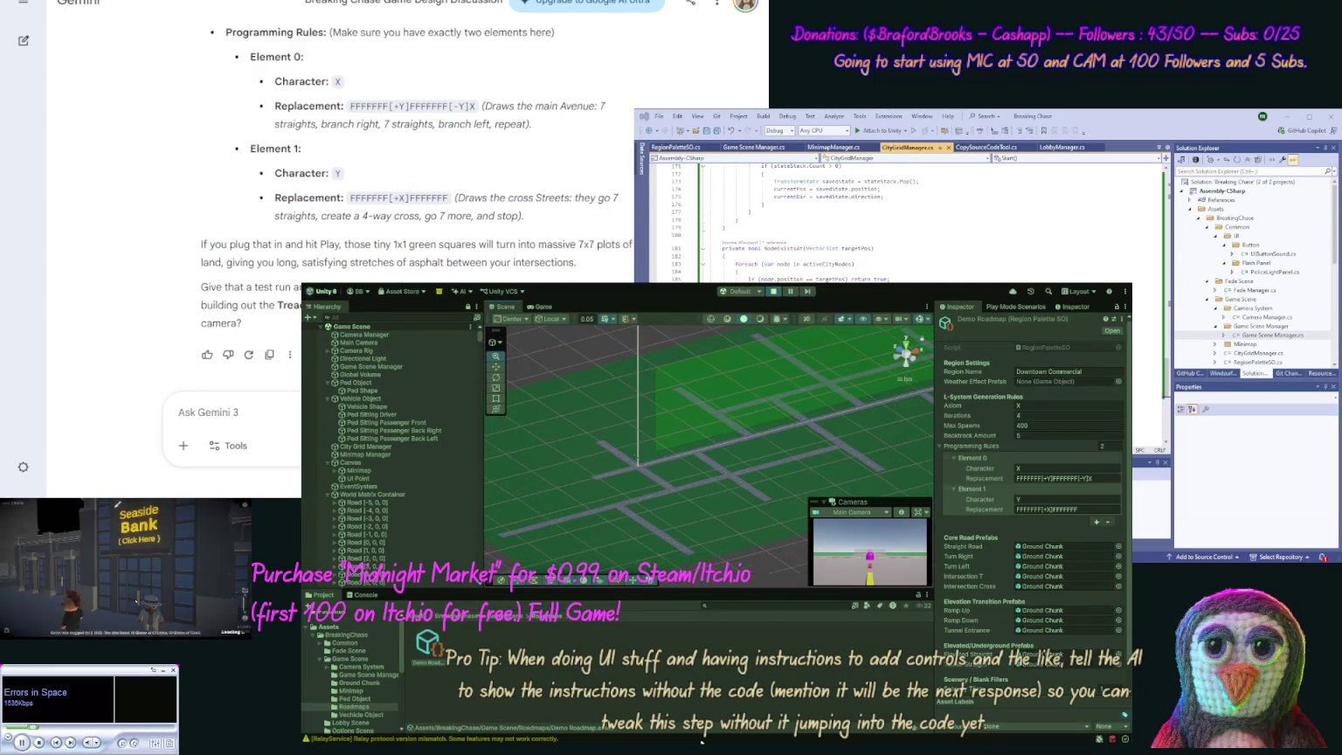
scroll(703, 420, up, 4)
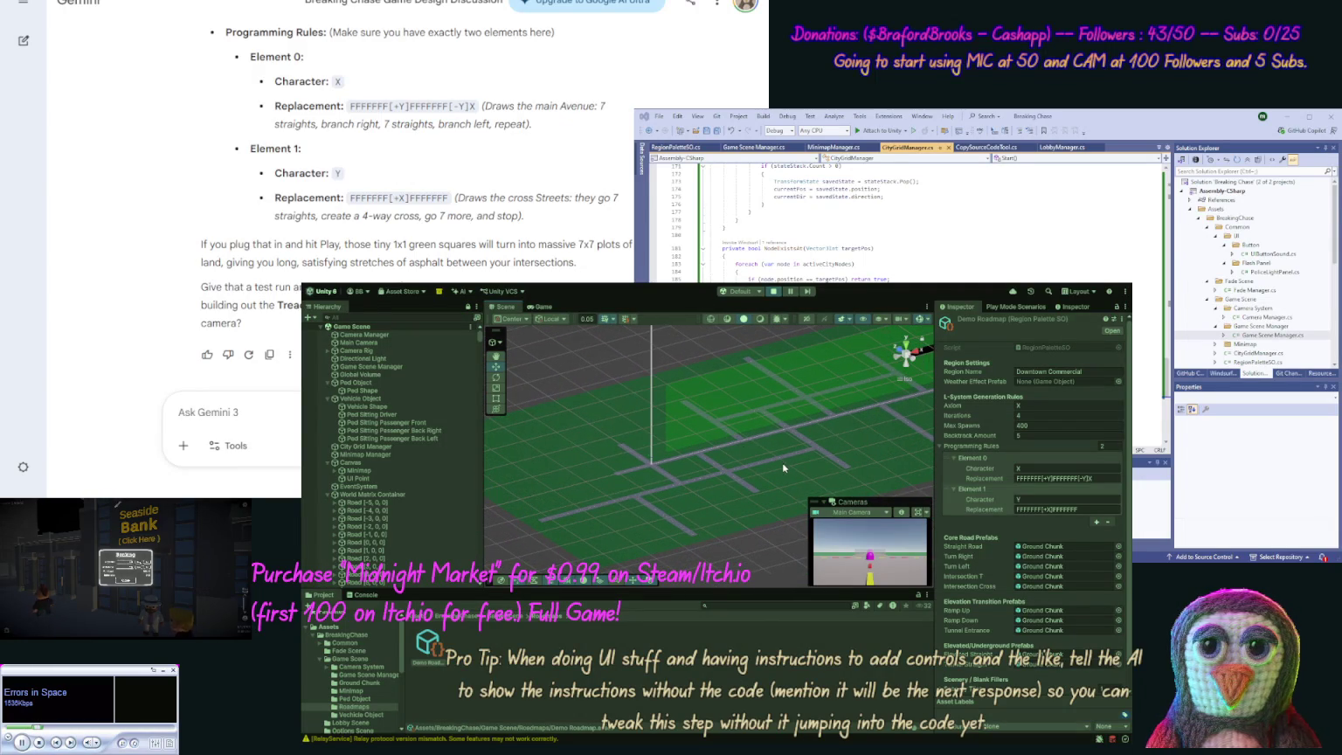
mouse_move(798, 461)
mouse_down()
mouse_move(787, 466)
mouse_move(819, 451)
mouse_move(733, 470)
mouse_up()
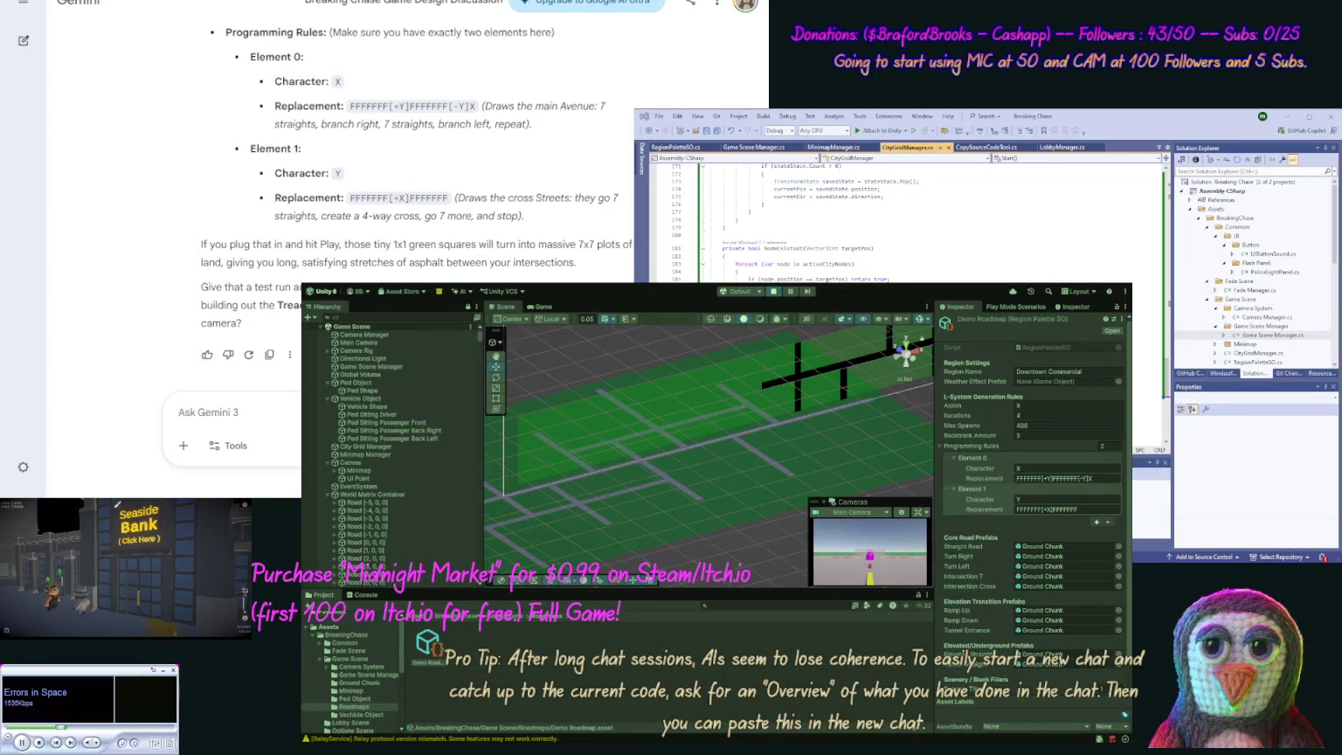
click(774, 291)
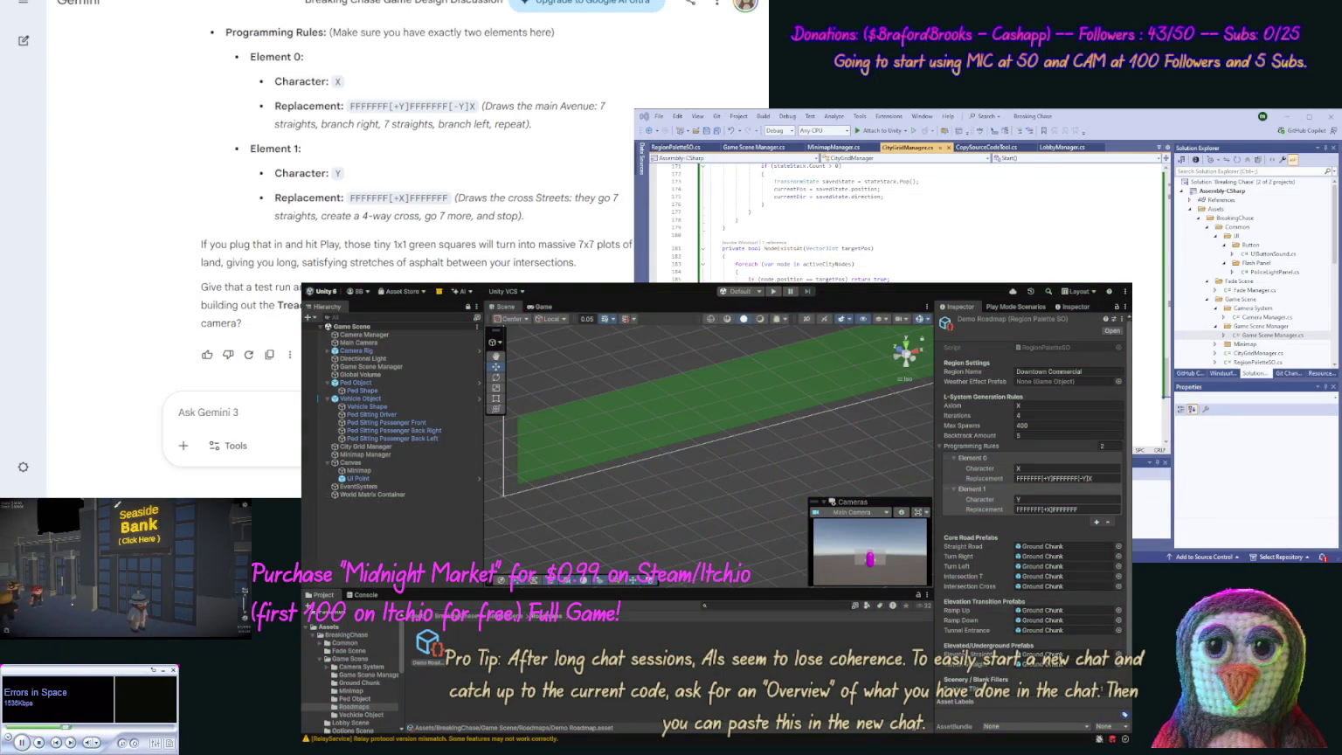
Step: Start a new Gemini message reading 'Actually maybe we should'
click(210, 412)
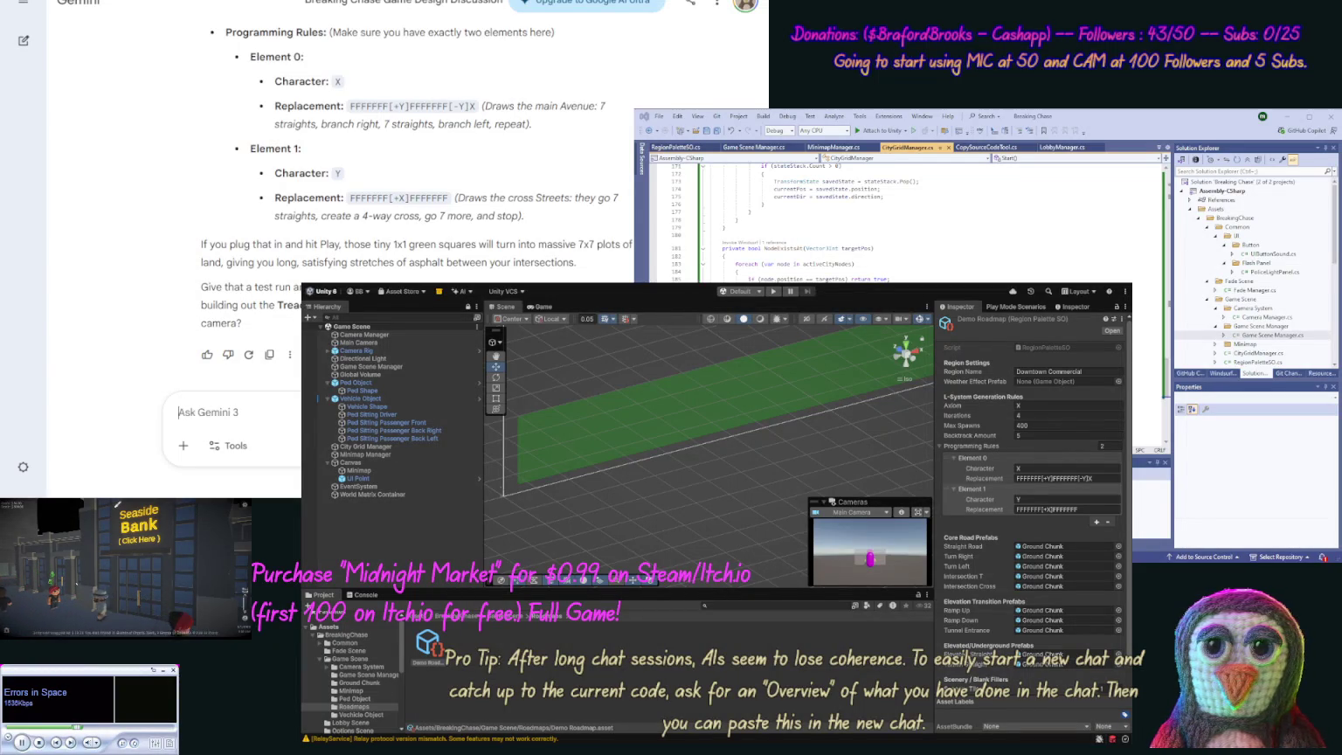
text(Actually mayb)
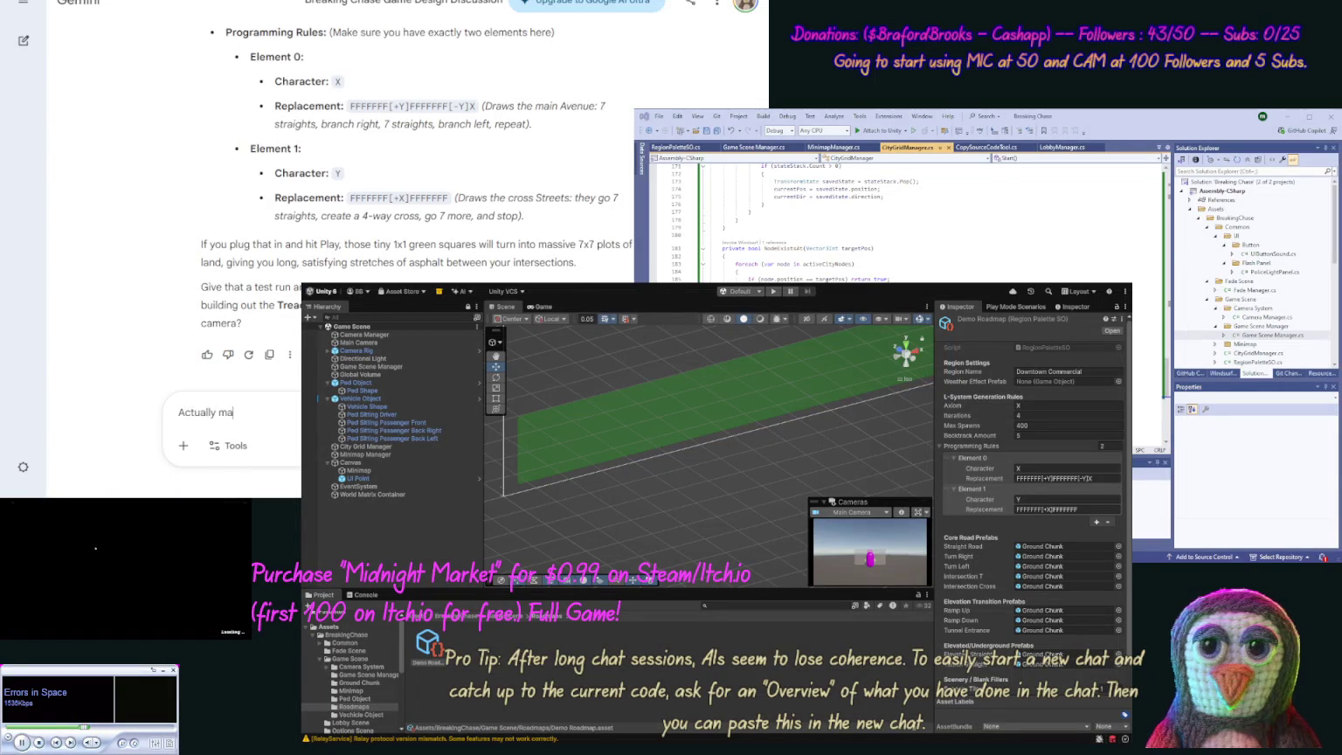
text(e we shou)
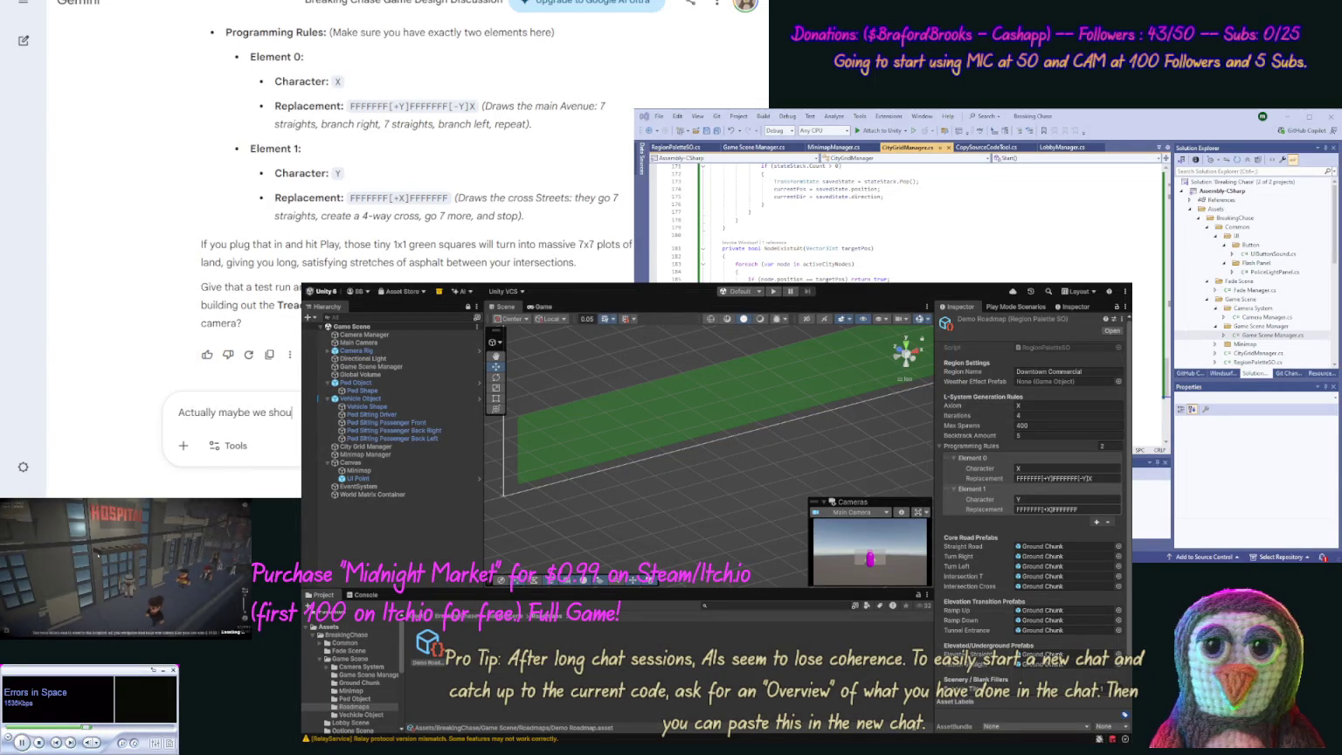
text(ld)
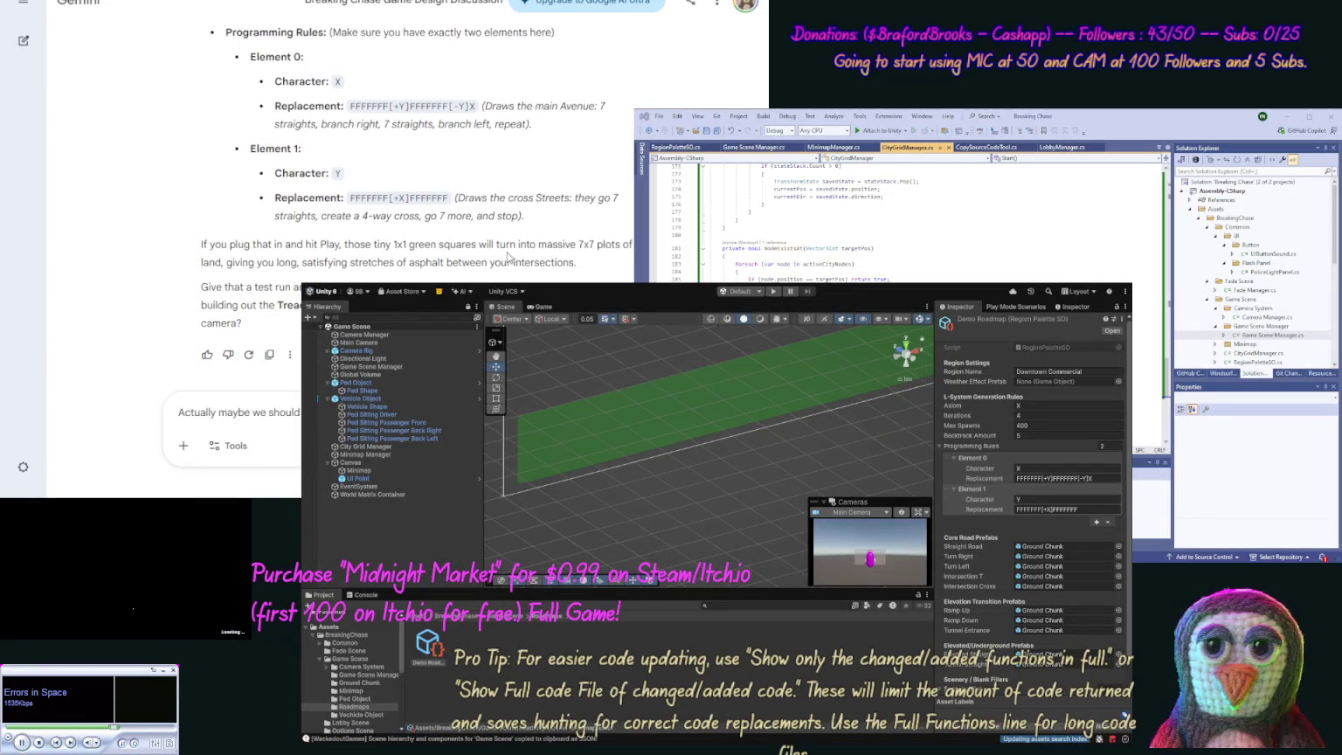
Step: Paste the scene hierarchy into the camera-rig prompt and send it
key(ctrl+v)
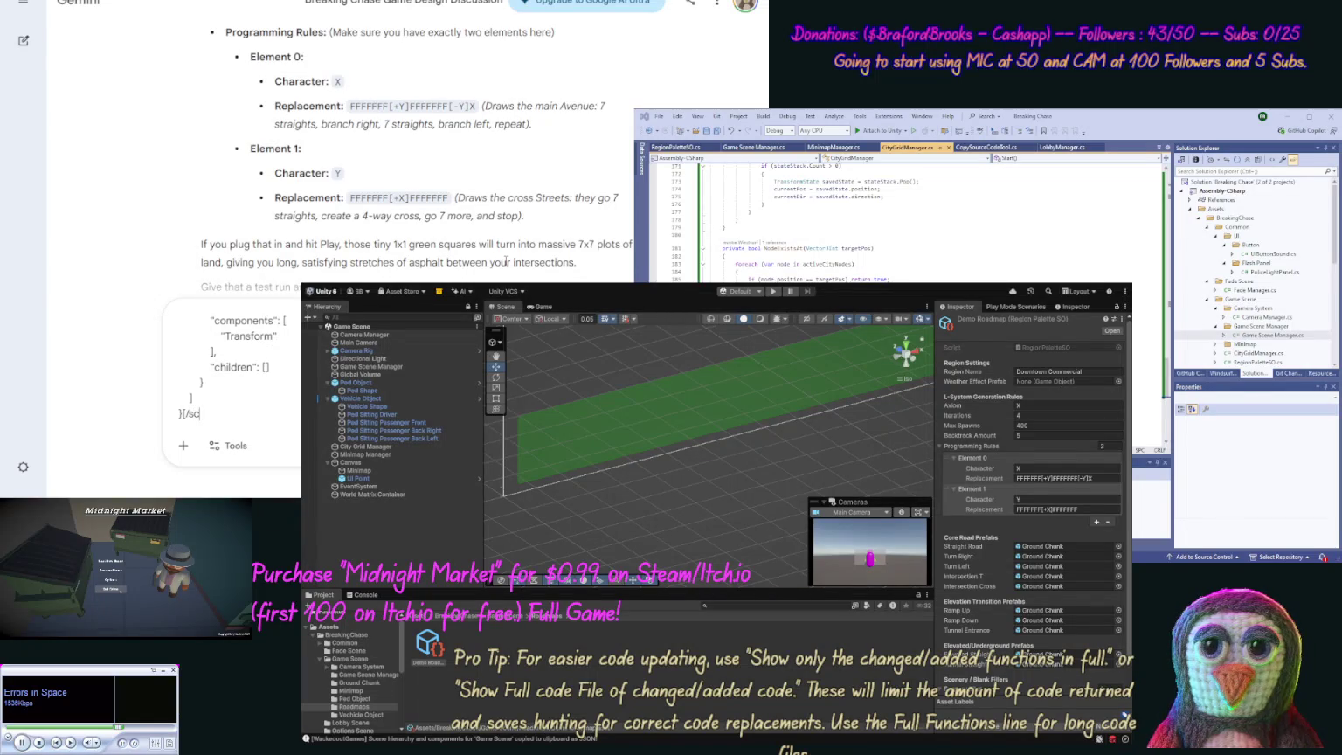
text(ene)
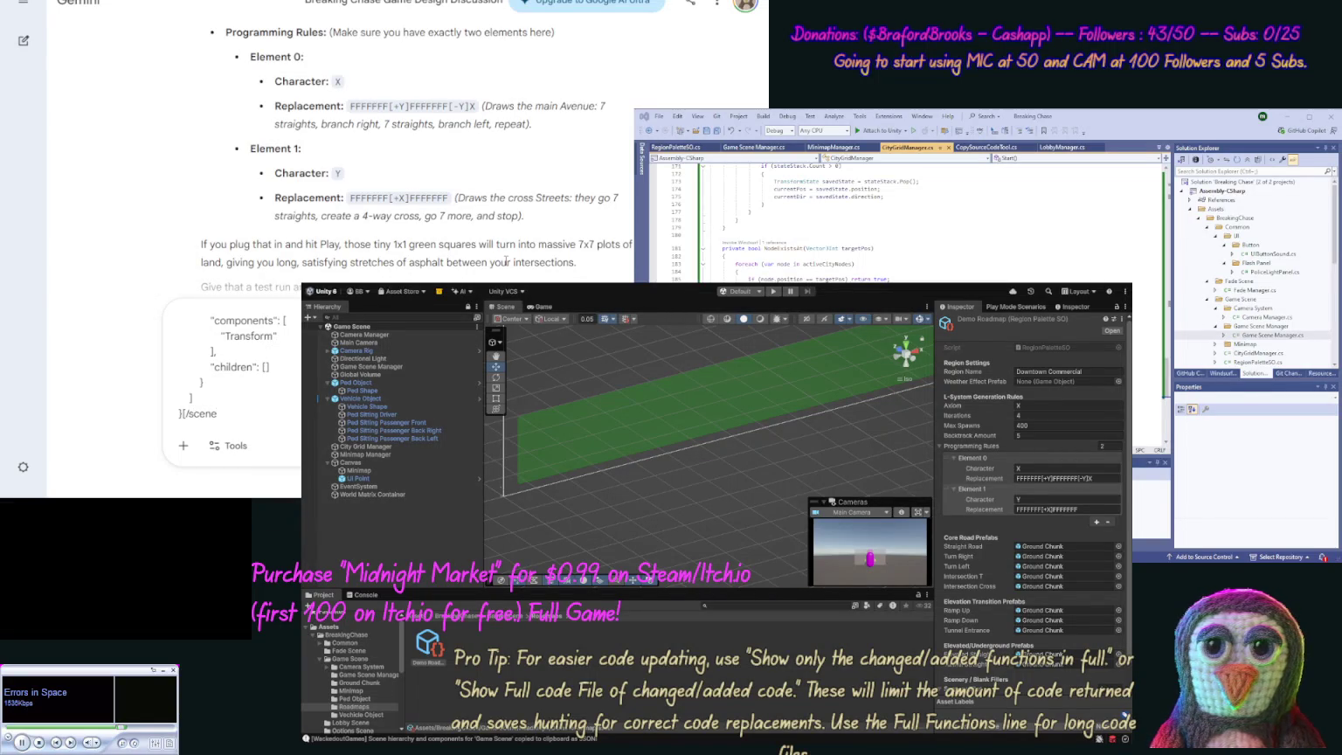
text(])
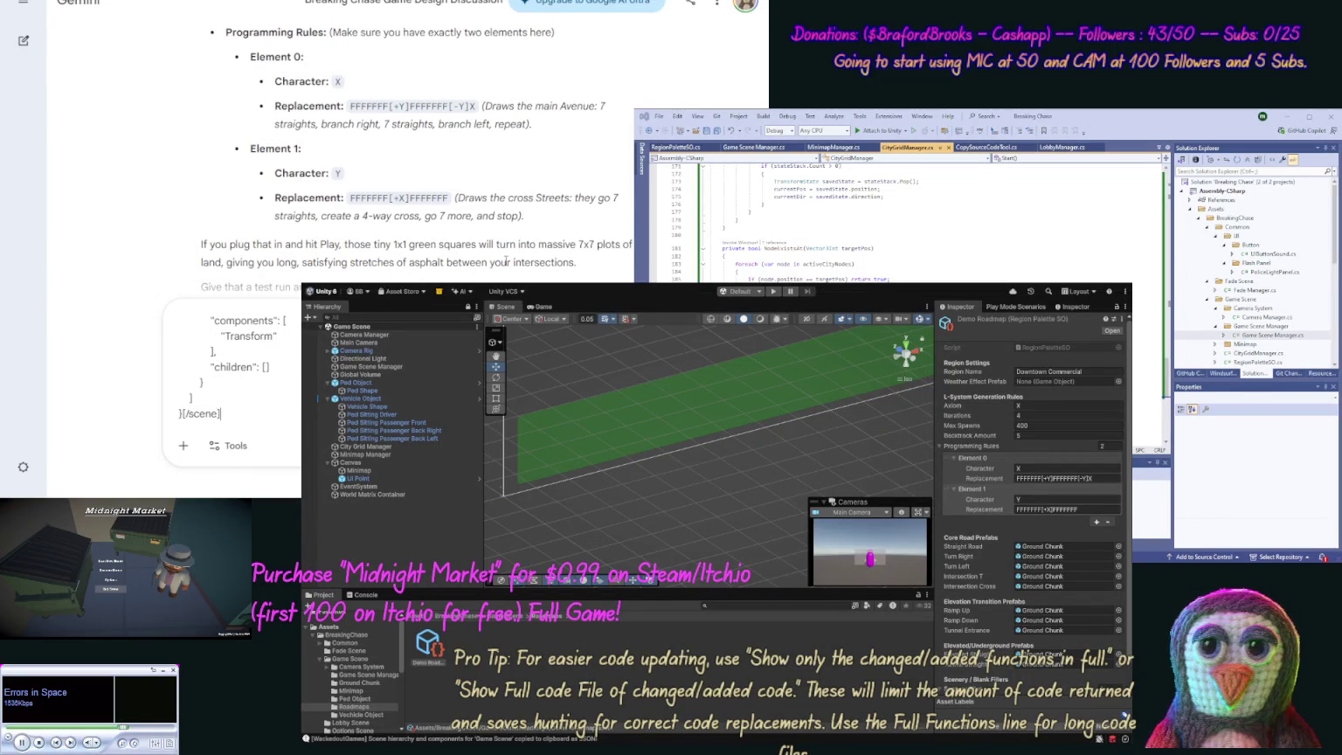
key(Return)
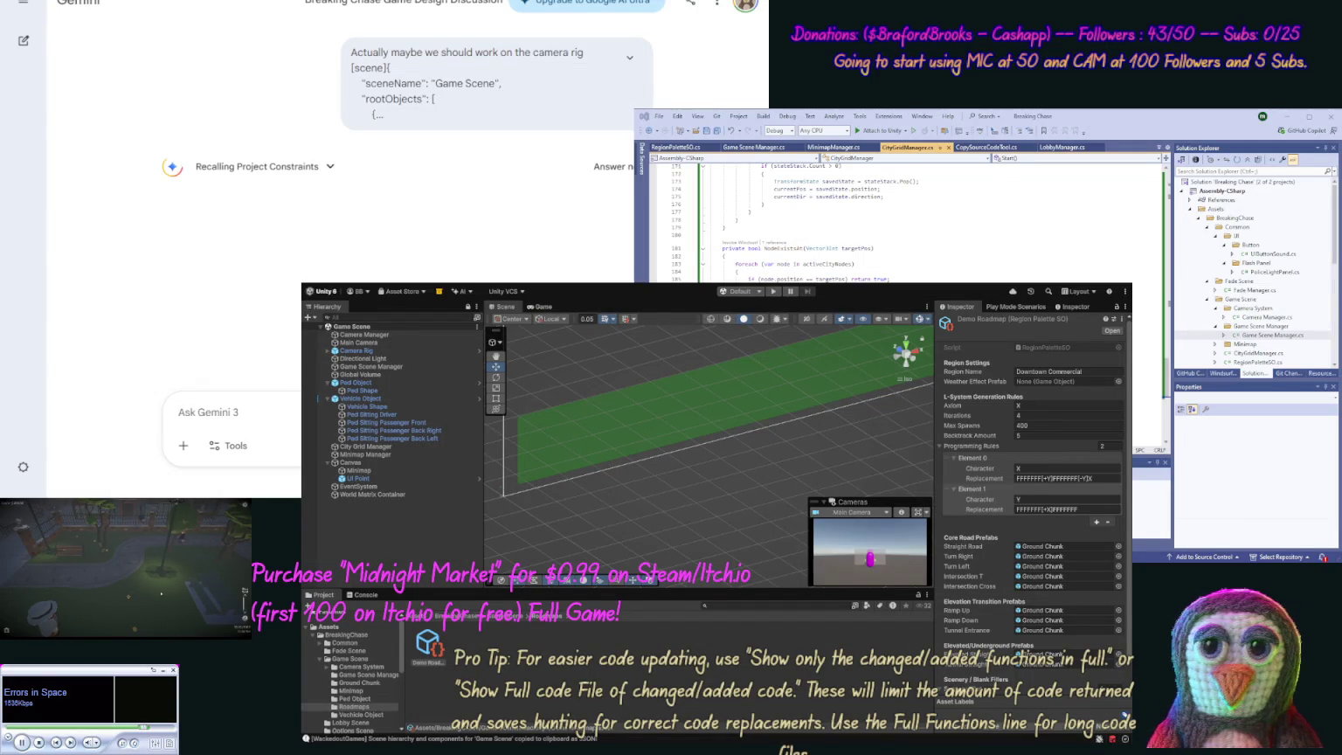
Step: Edit the prompt to request AI-on-AI play defaulting to the criminal view, and resubmit
click(330, 54)
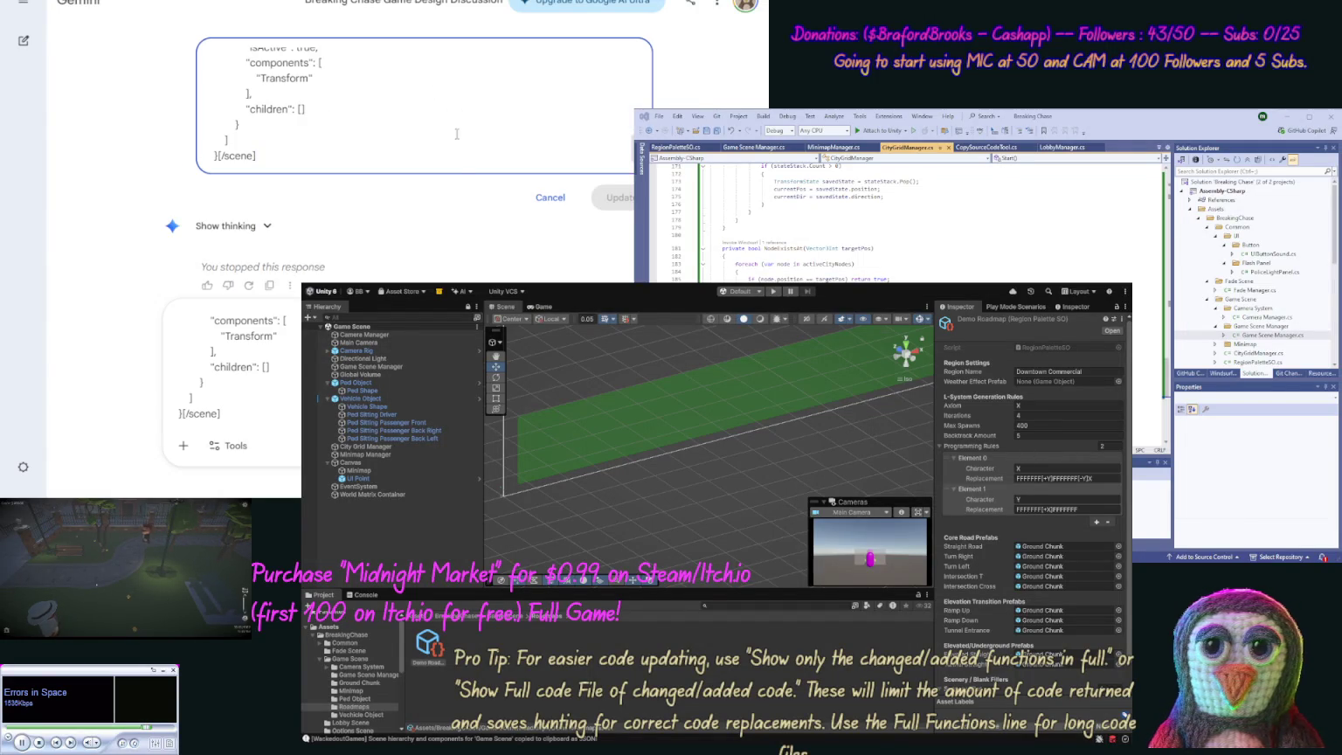
text(, also )
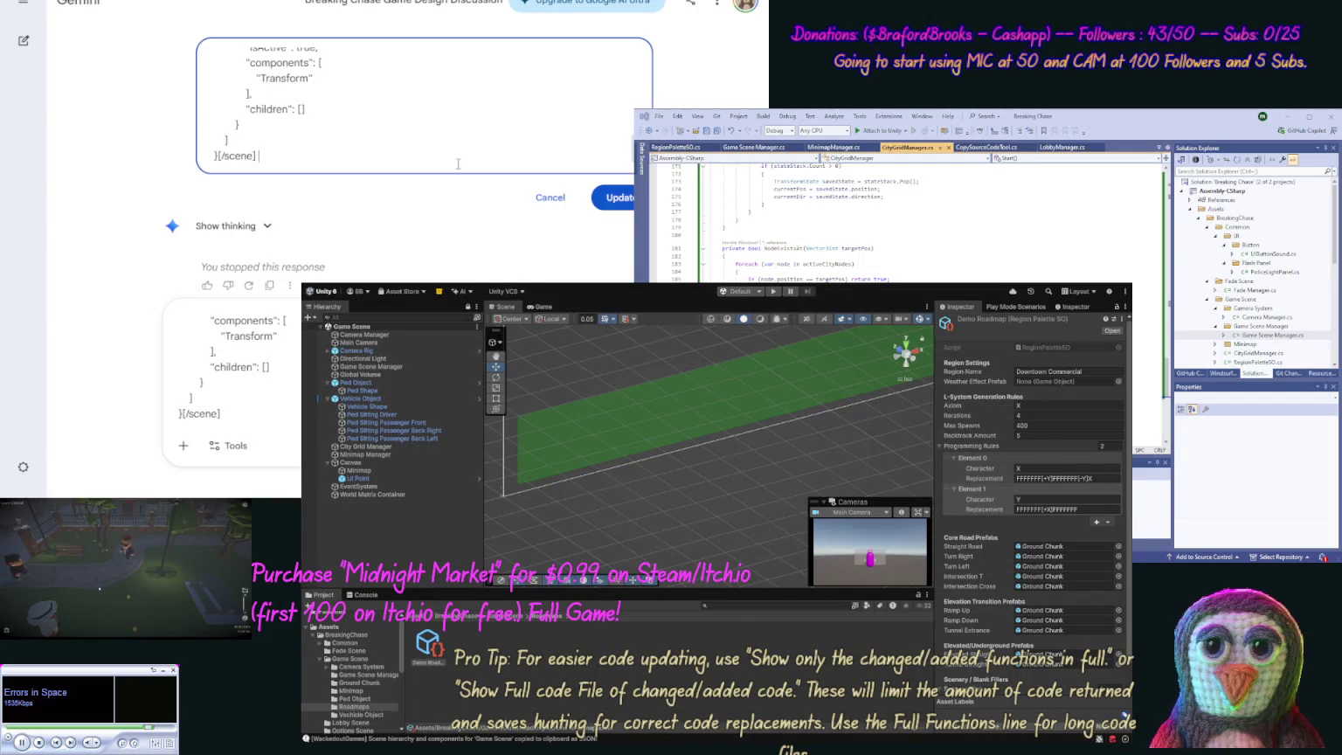
text(now)
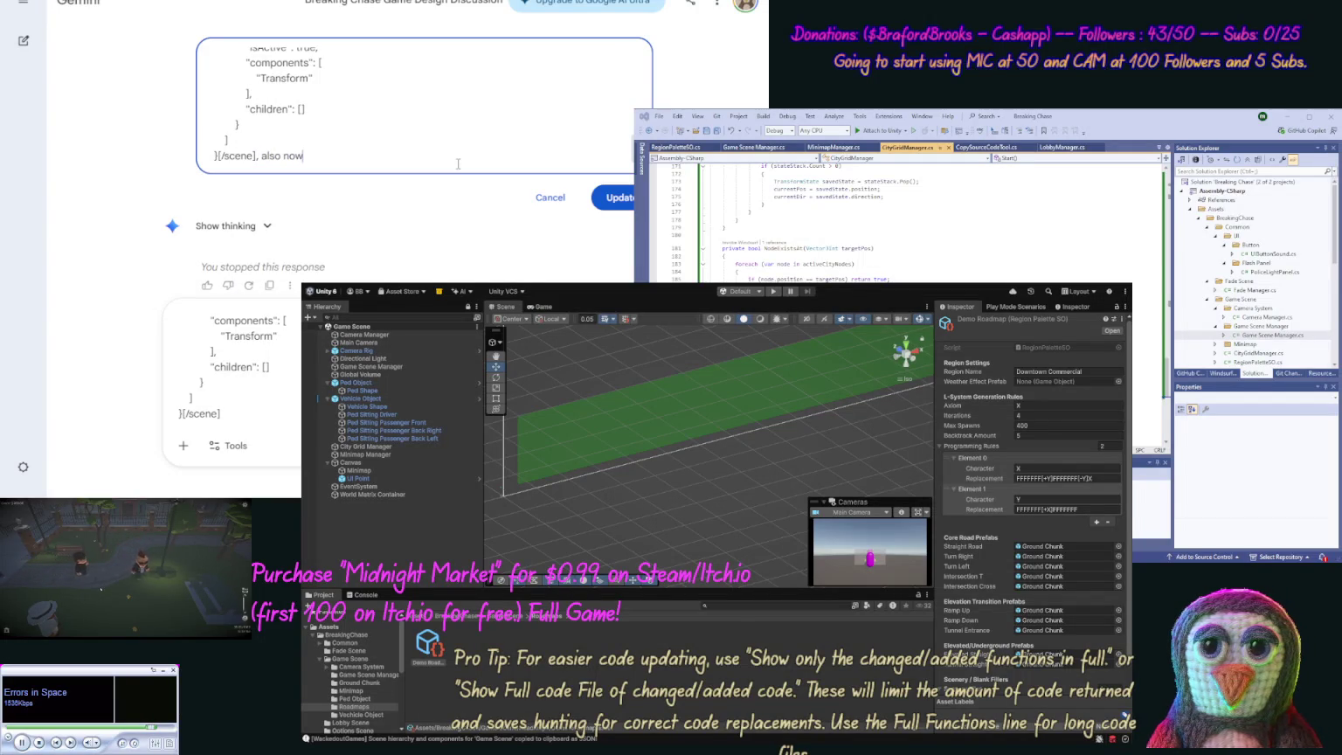
text( is a good ti)
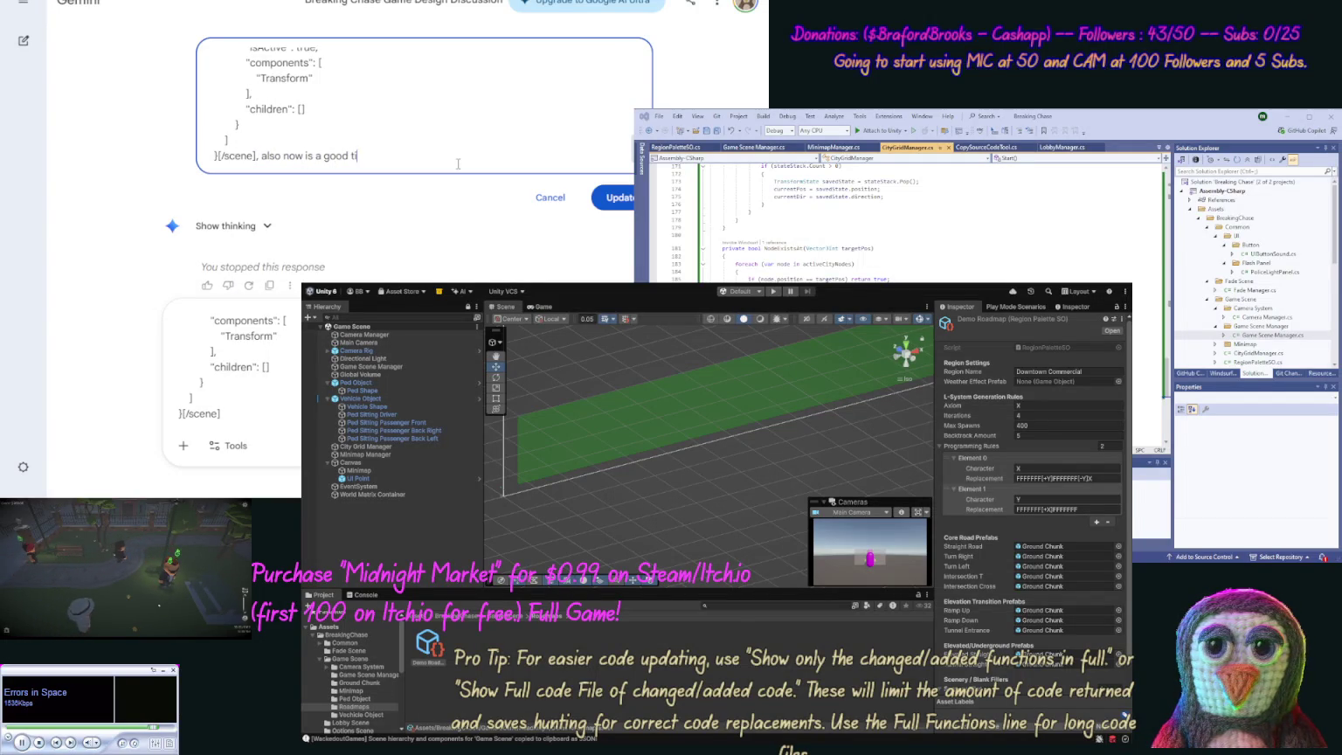
text(me to point)
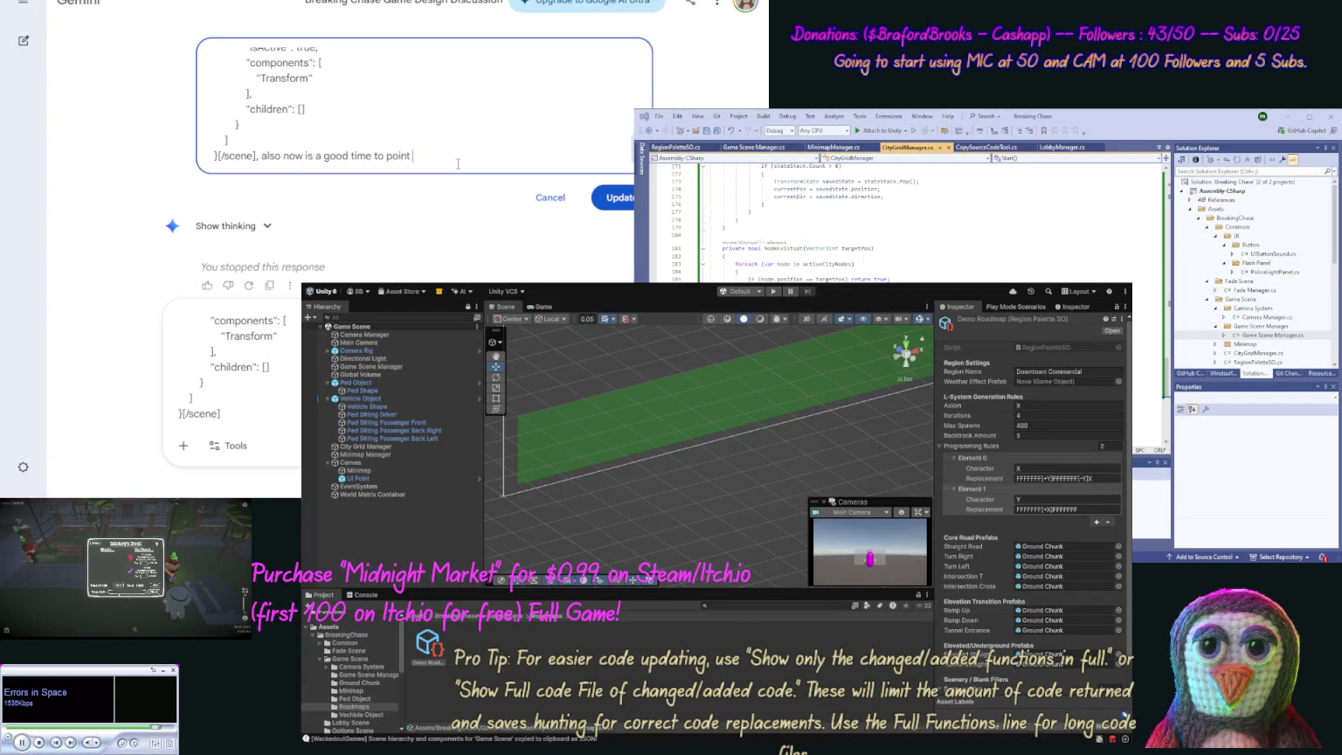
text( out we will want to a)
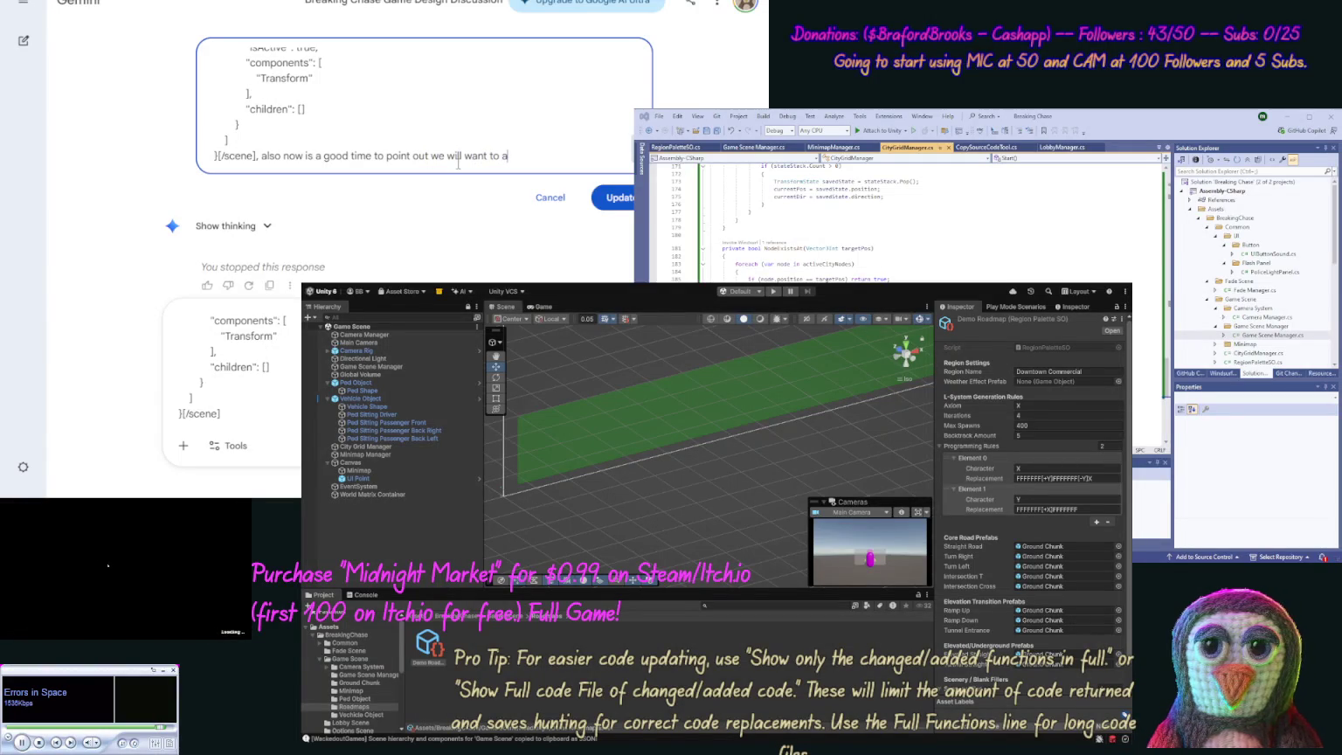
text(llow AI on A)
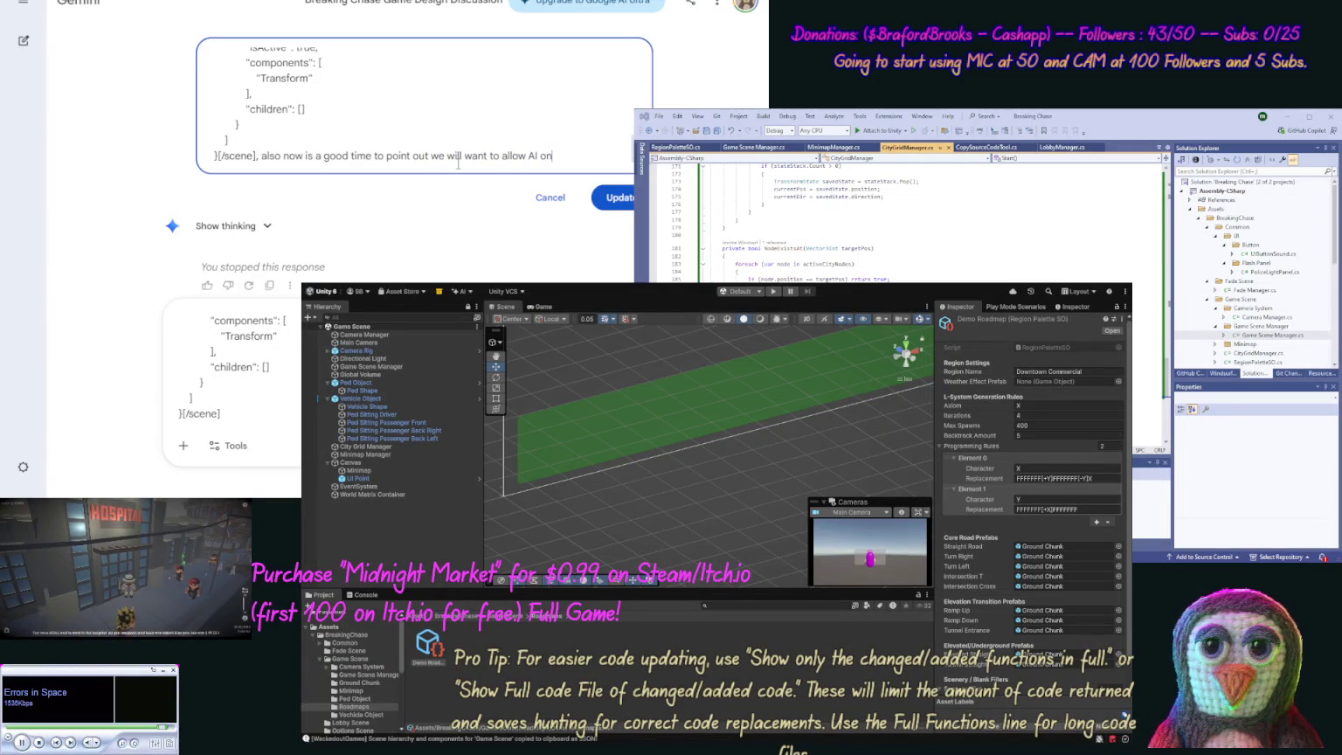
text(I game )
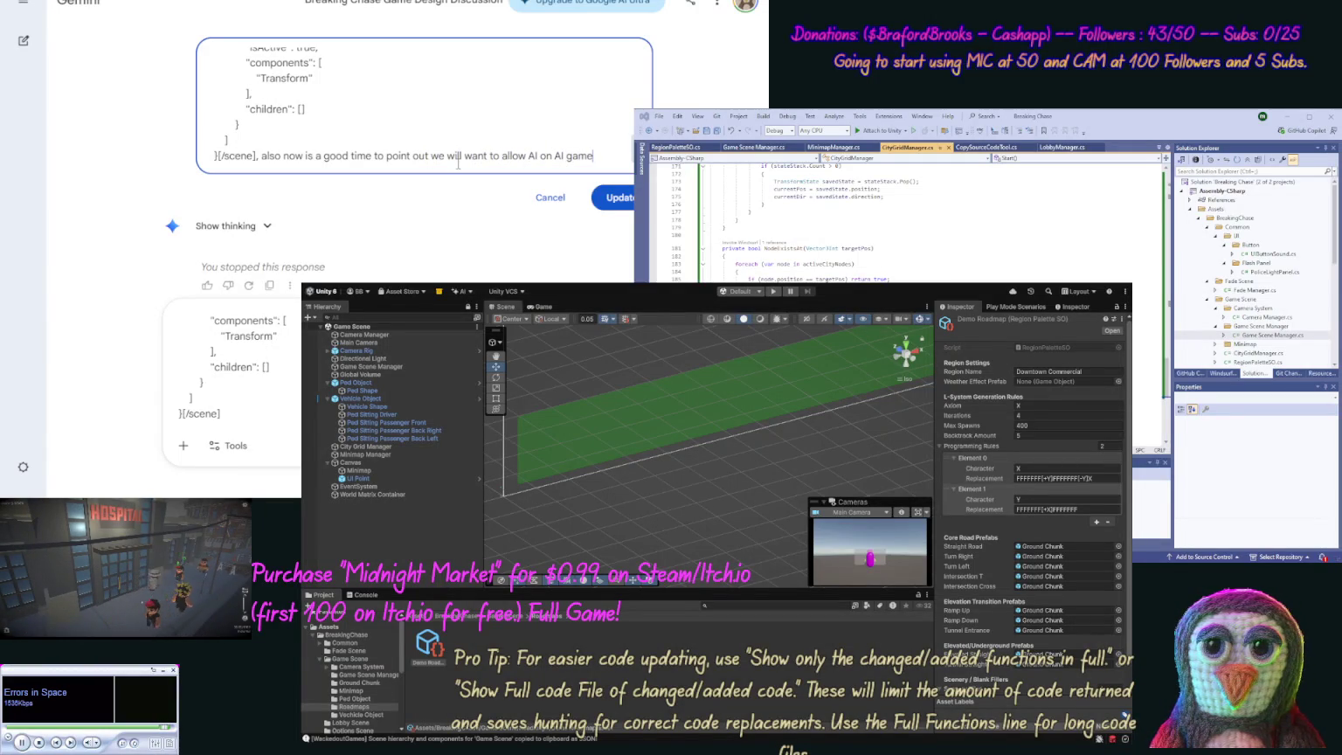
text(play)
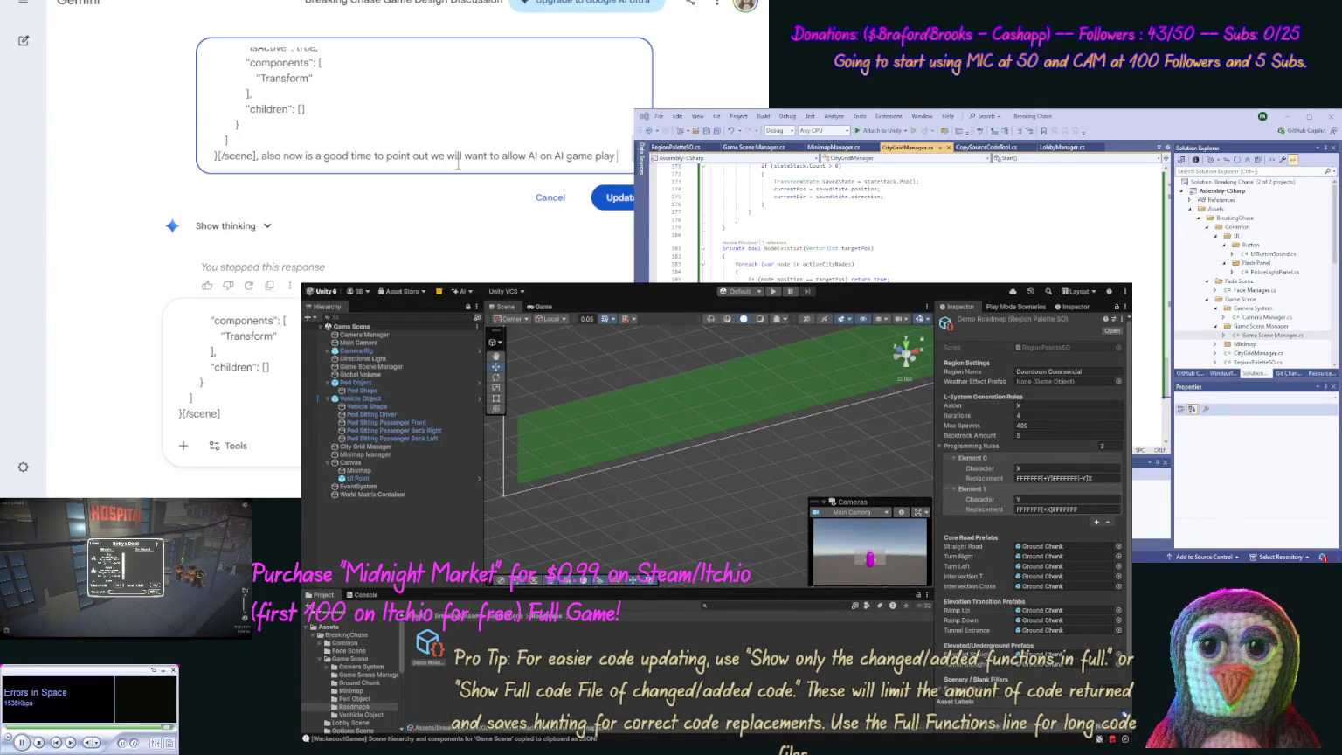
text( for use)
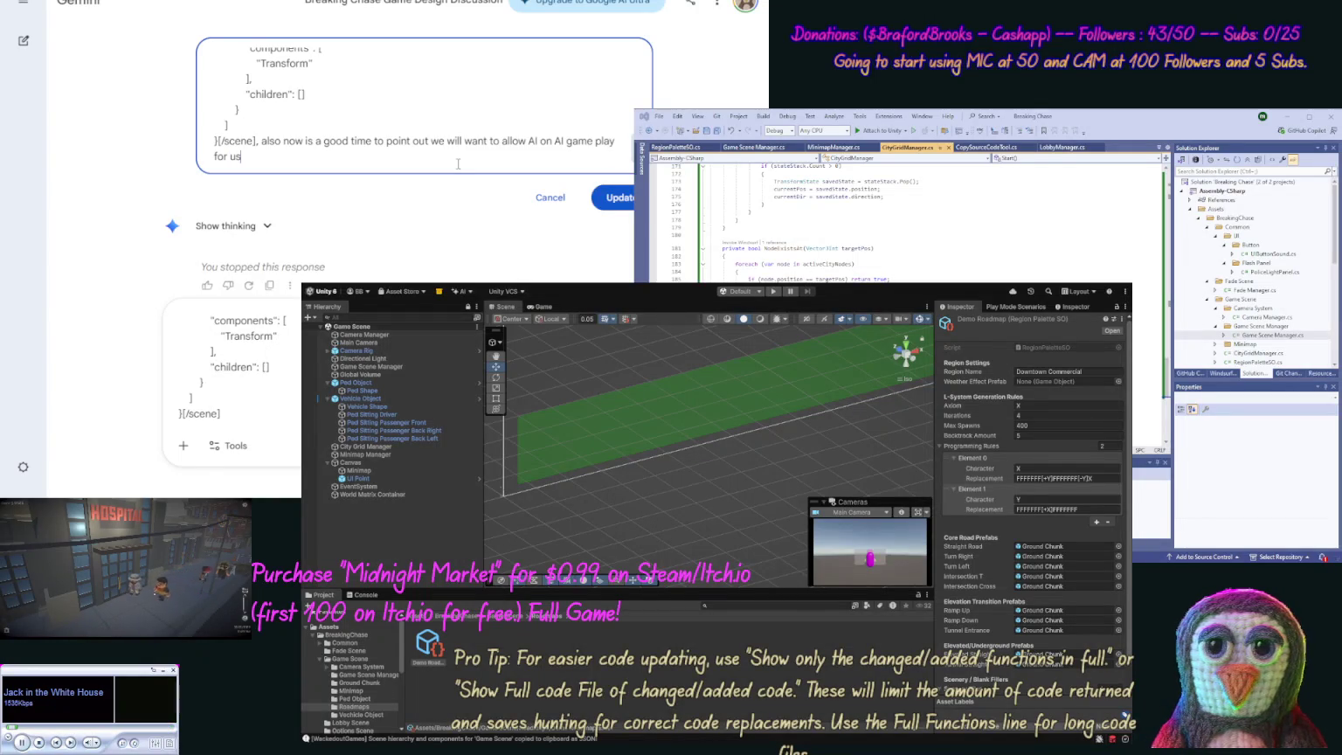
text( on our Title Screen)
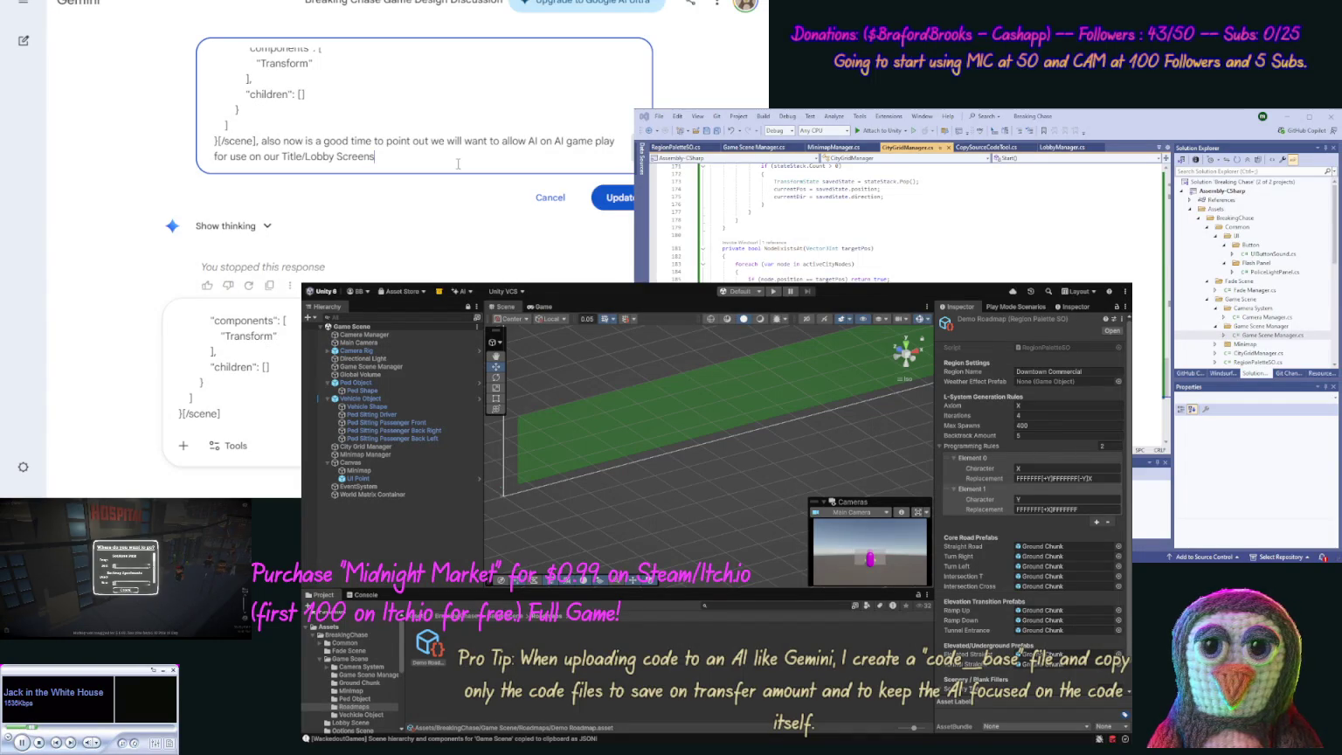
text(so we w)
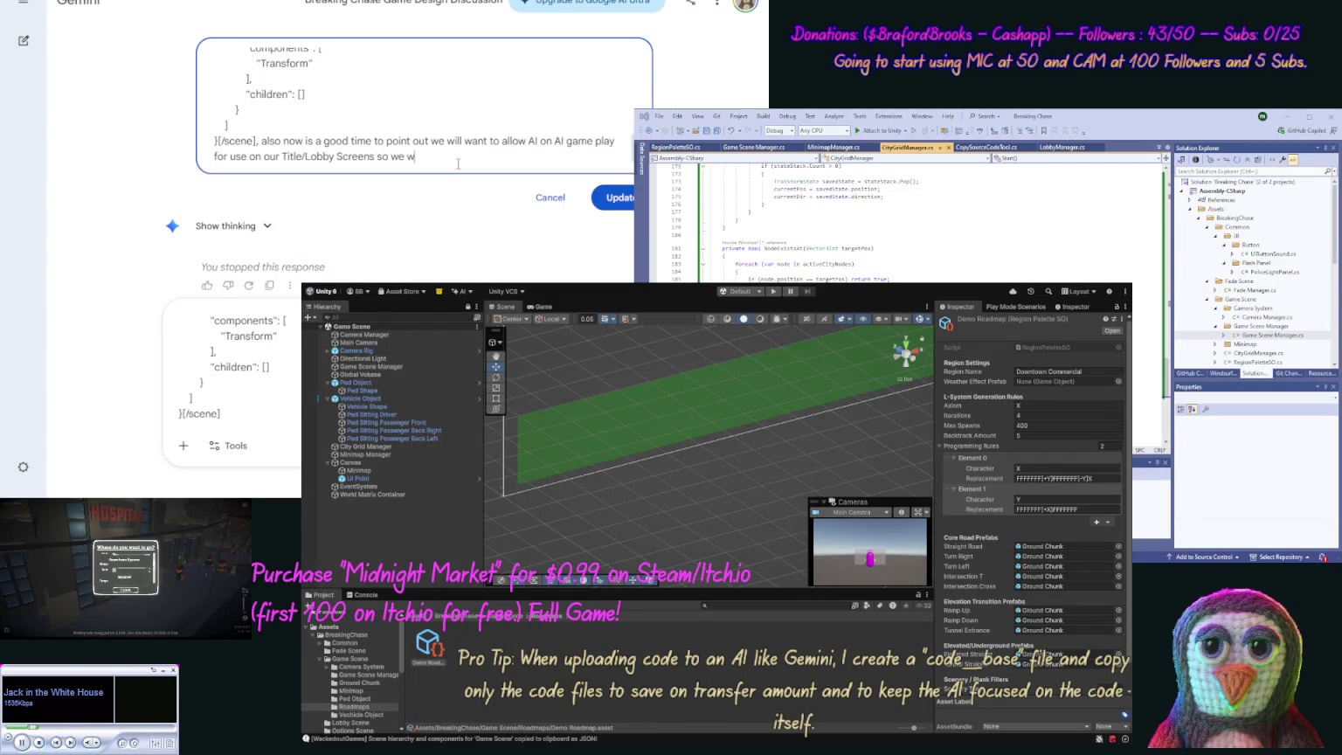
text(ant the default v)
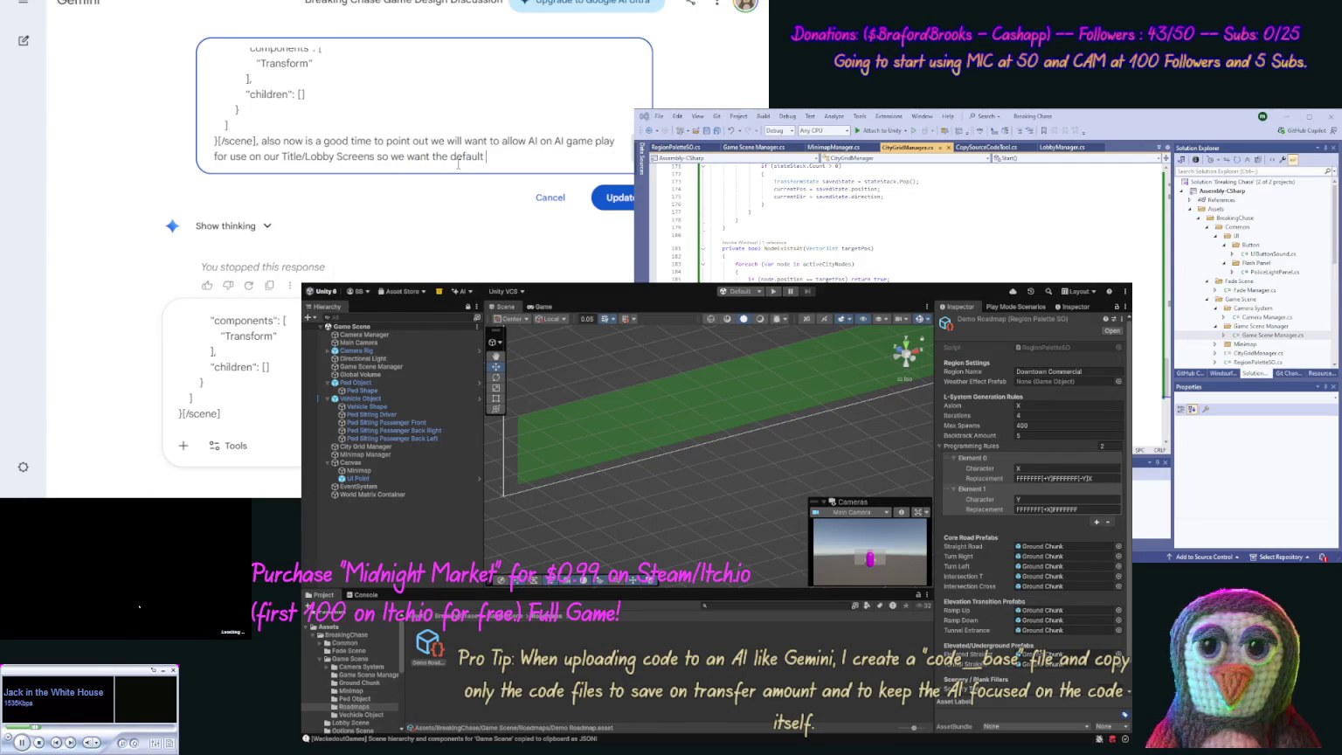
text(iew )
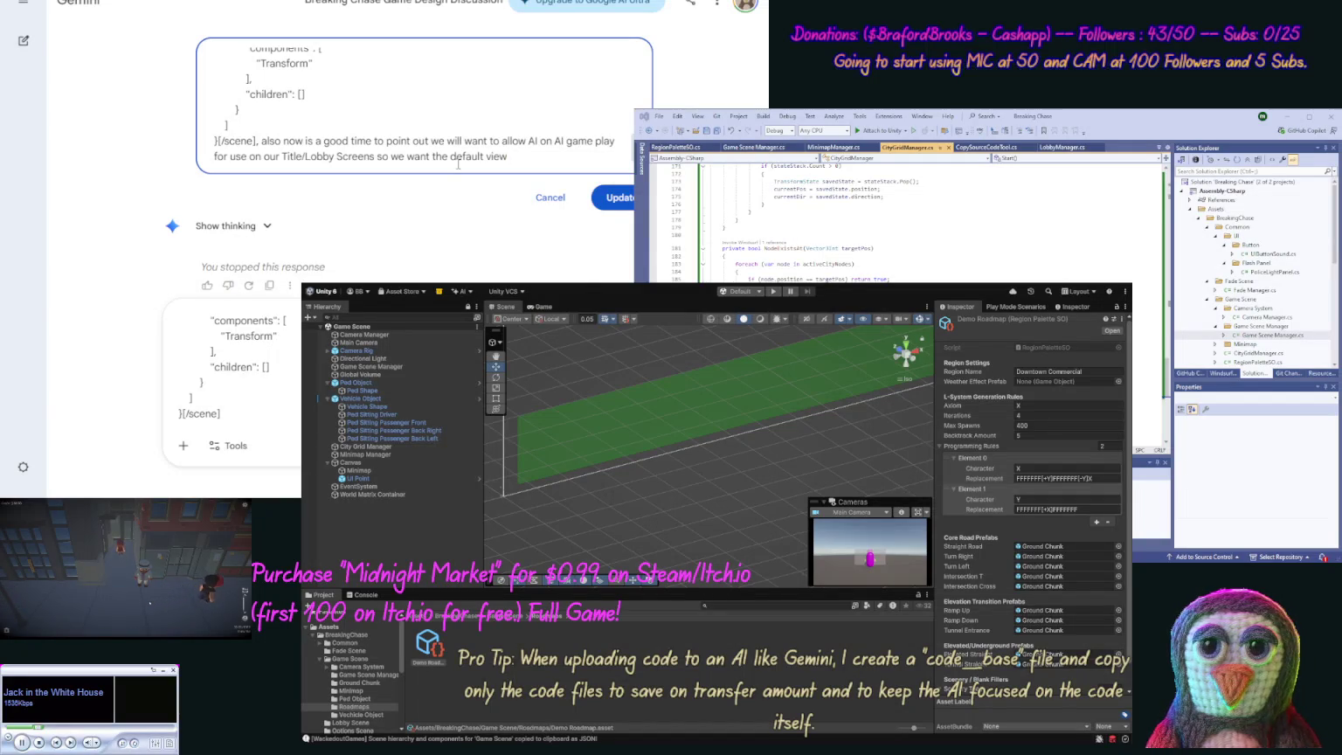
text(if )
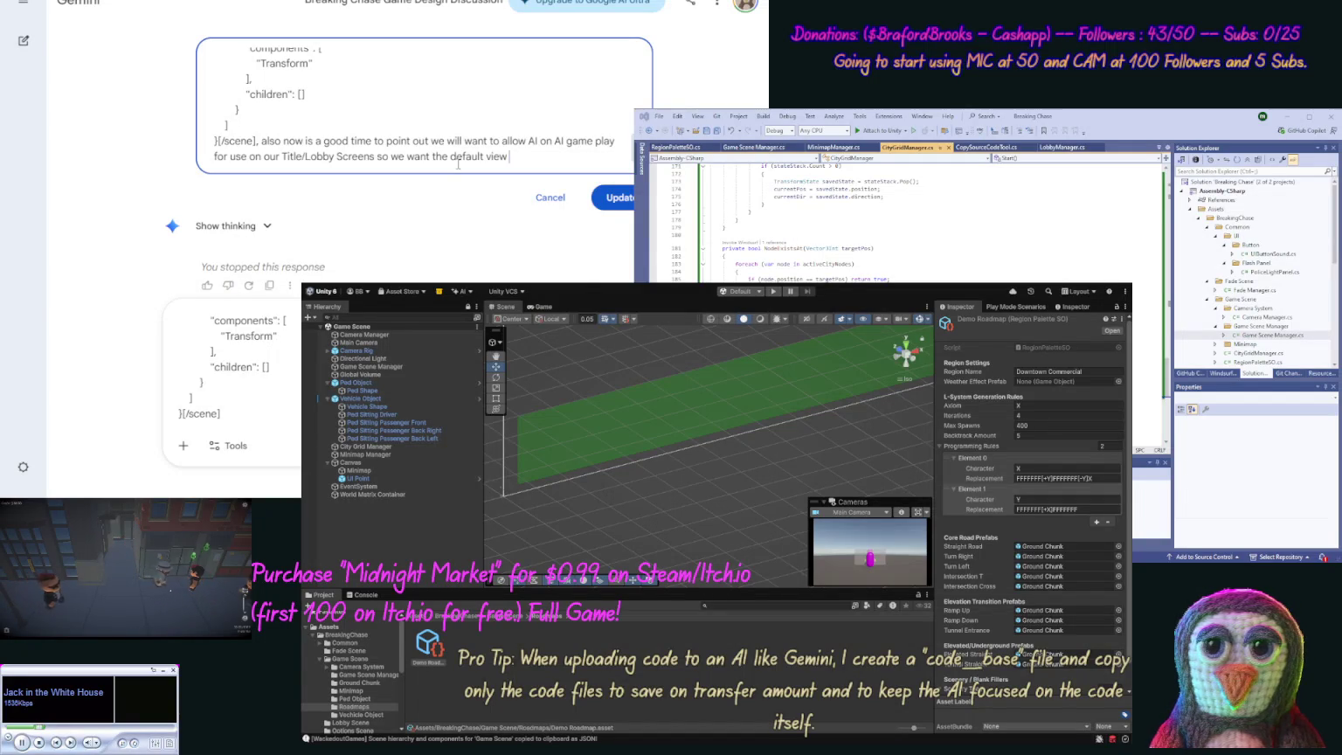
text(n)
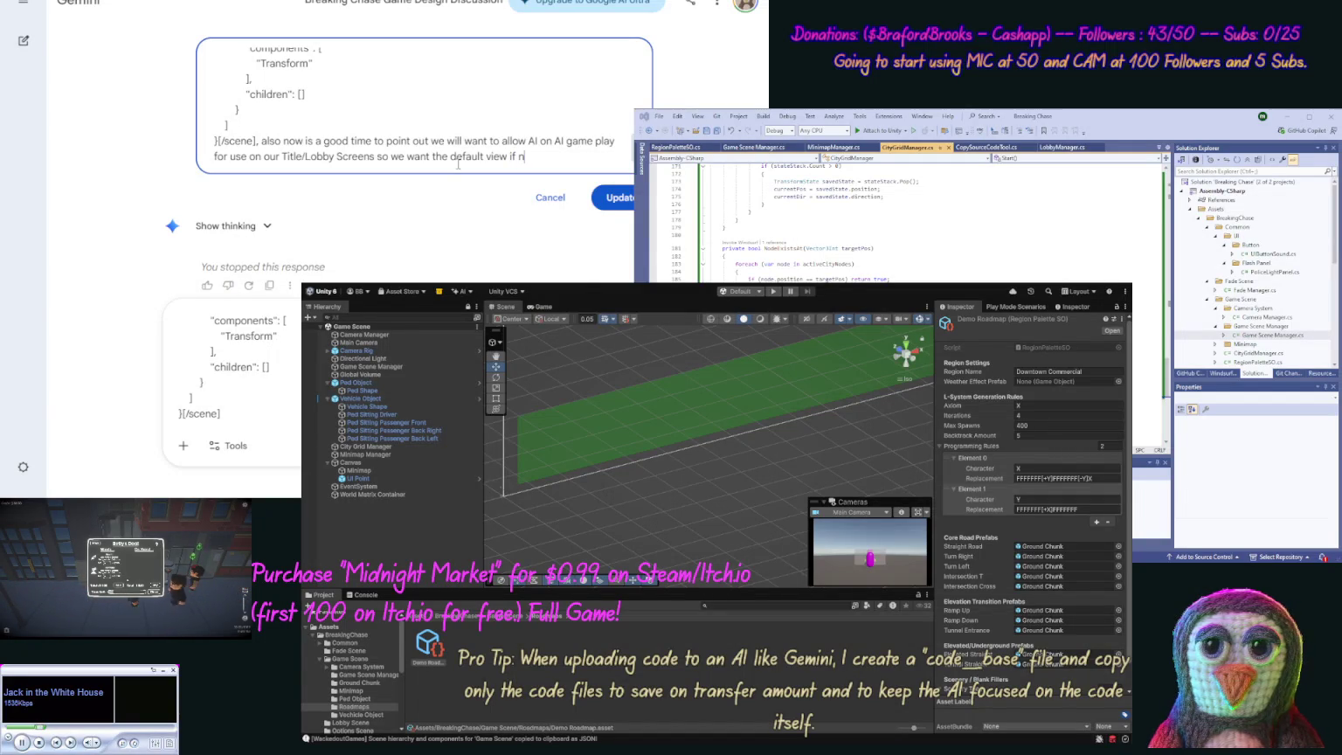
text(o players )
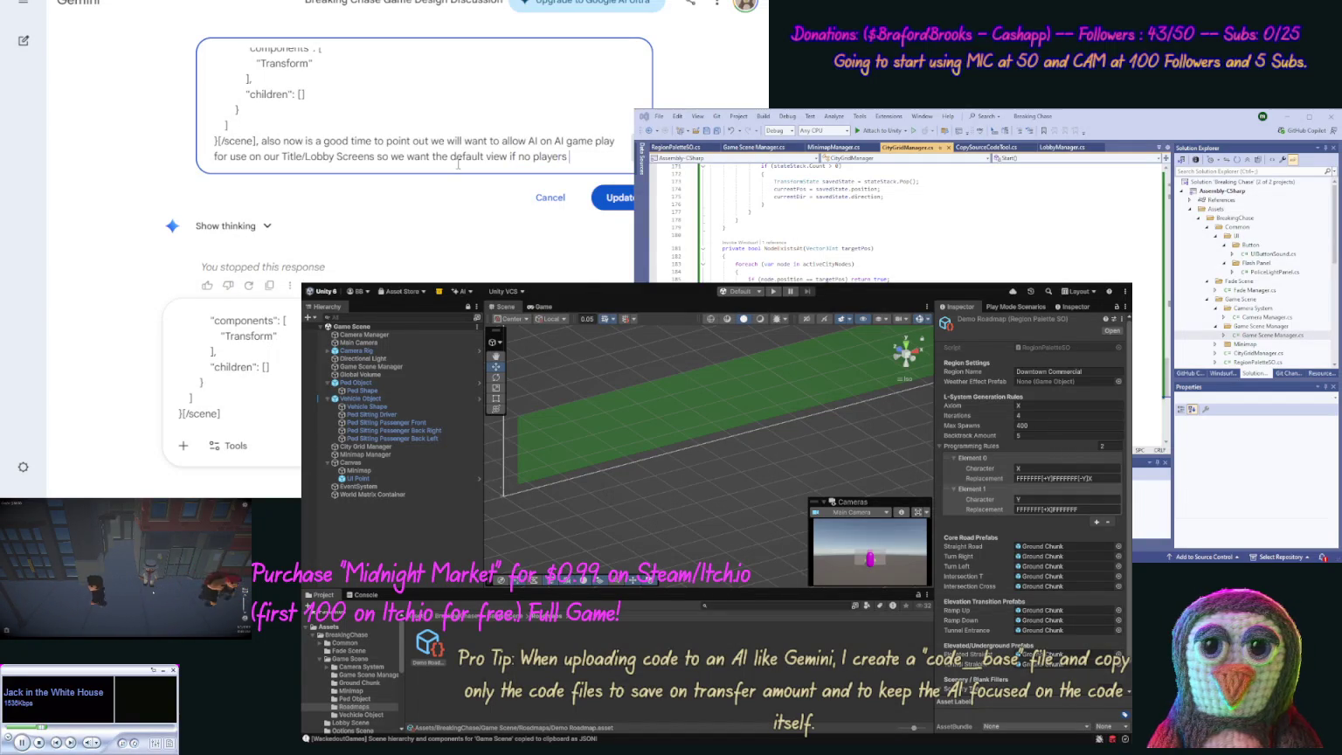
text(is the )
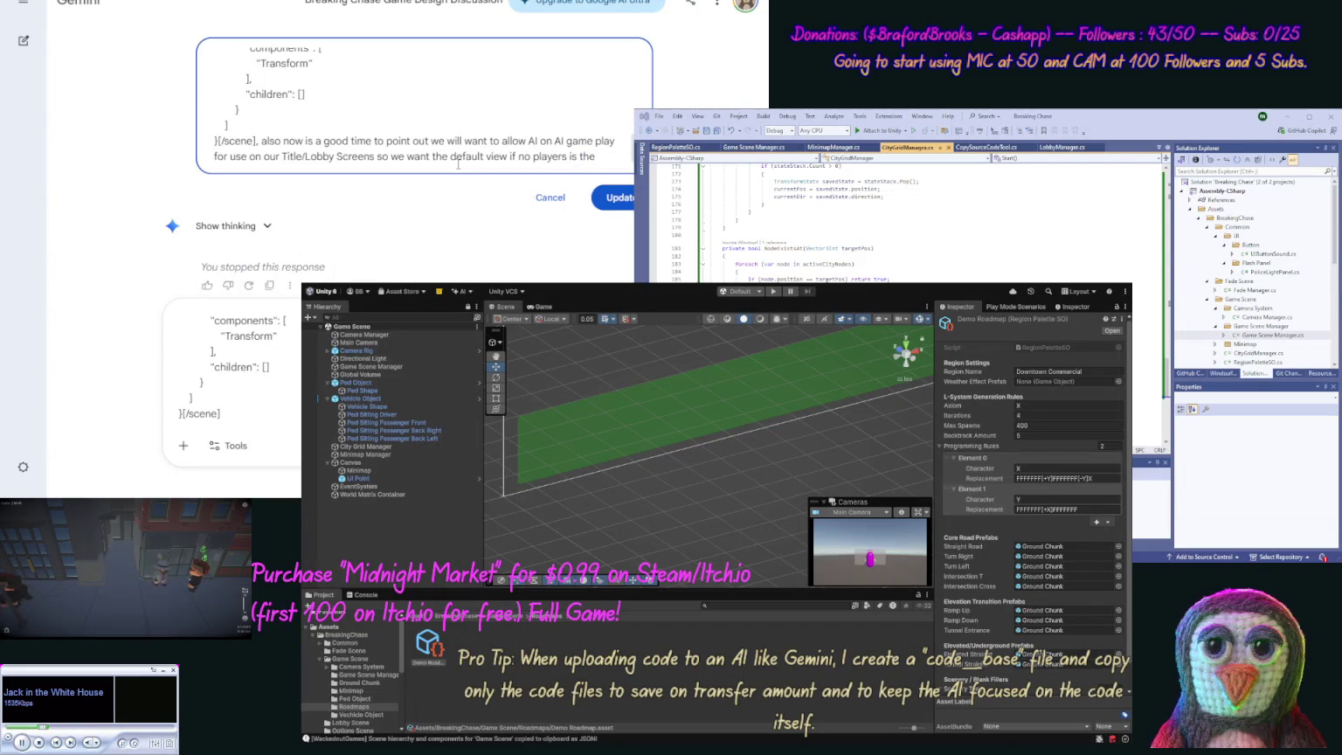
text(crimin)
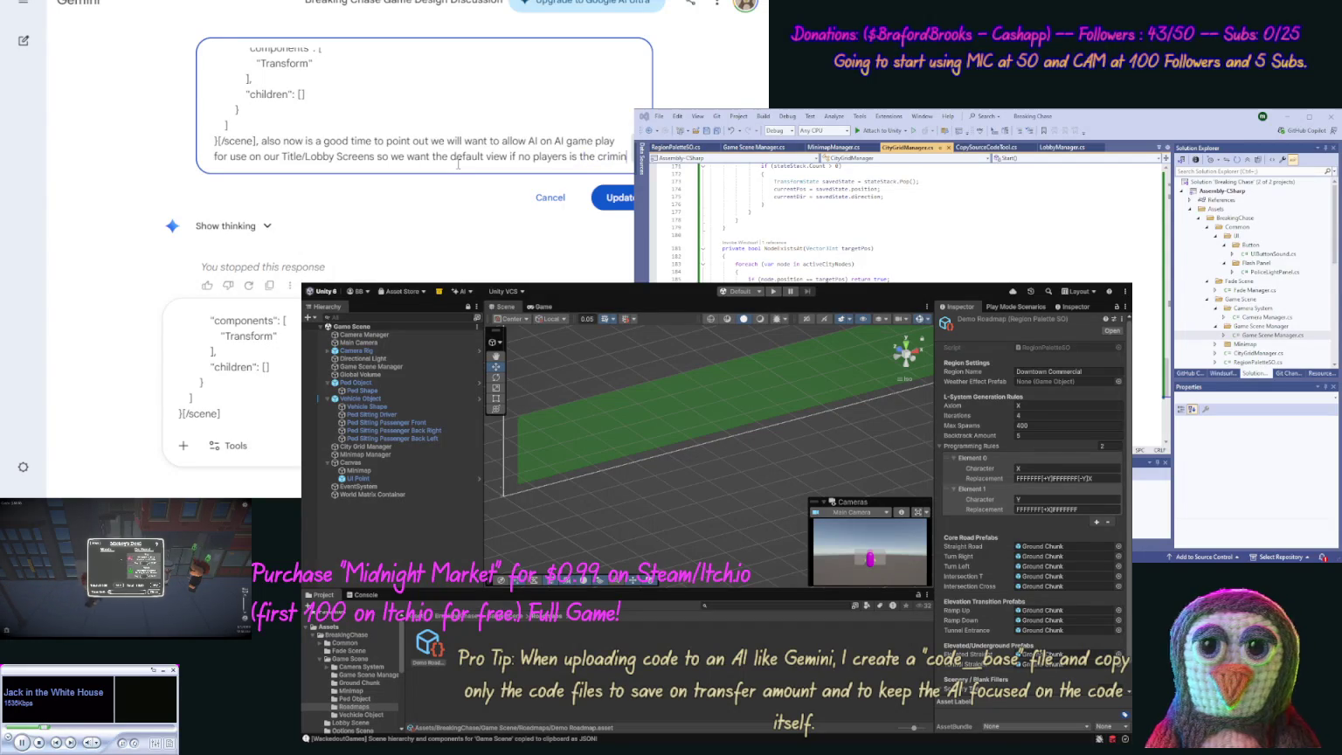
text(al view)
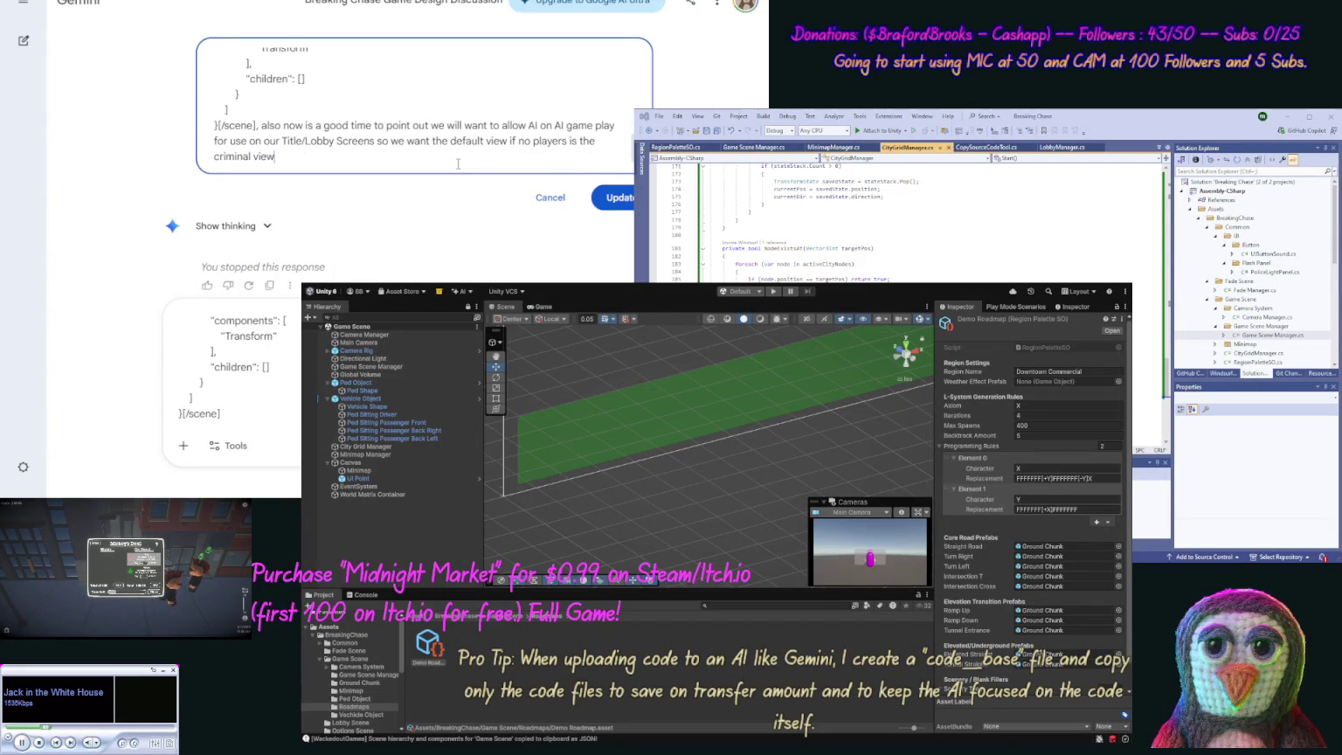
text(.)
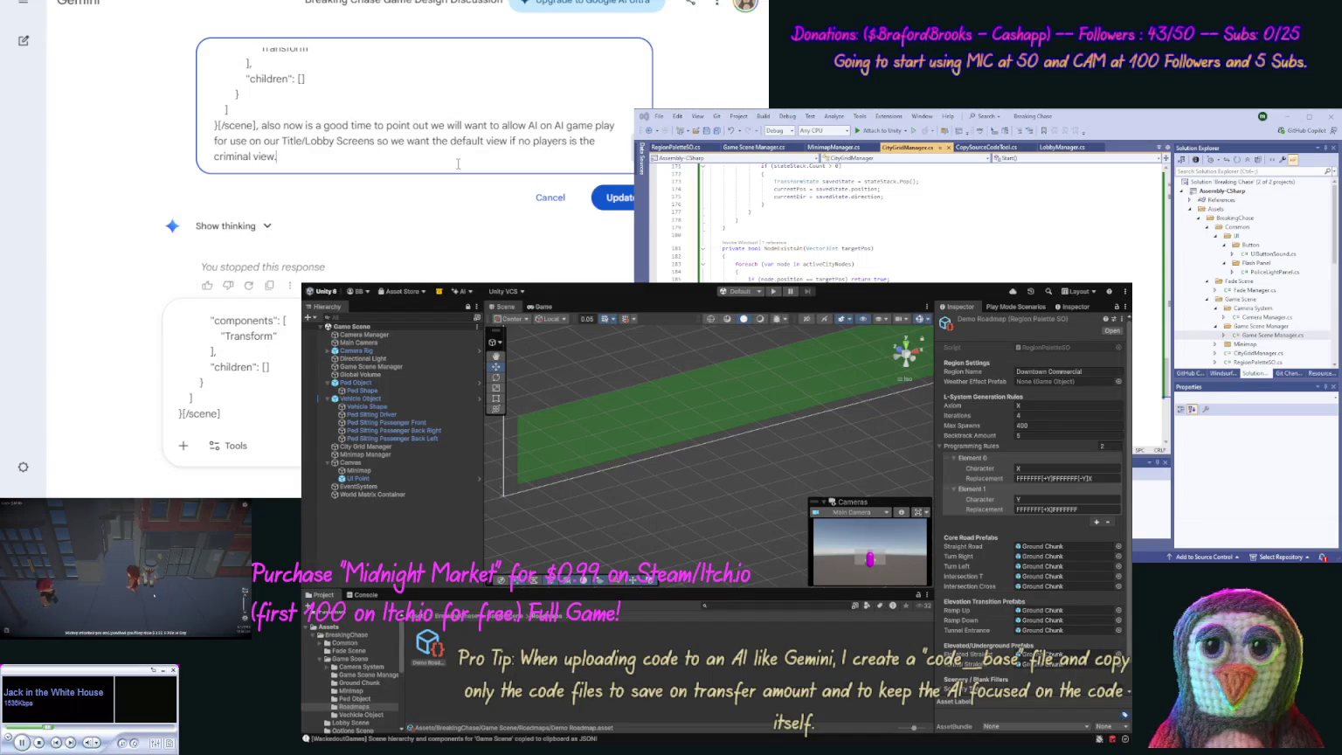
key(Return)
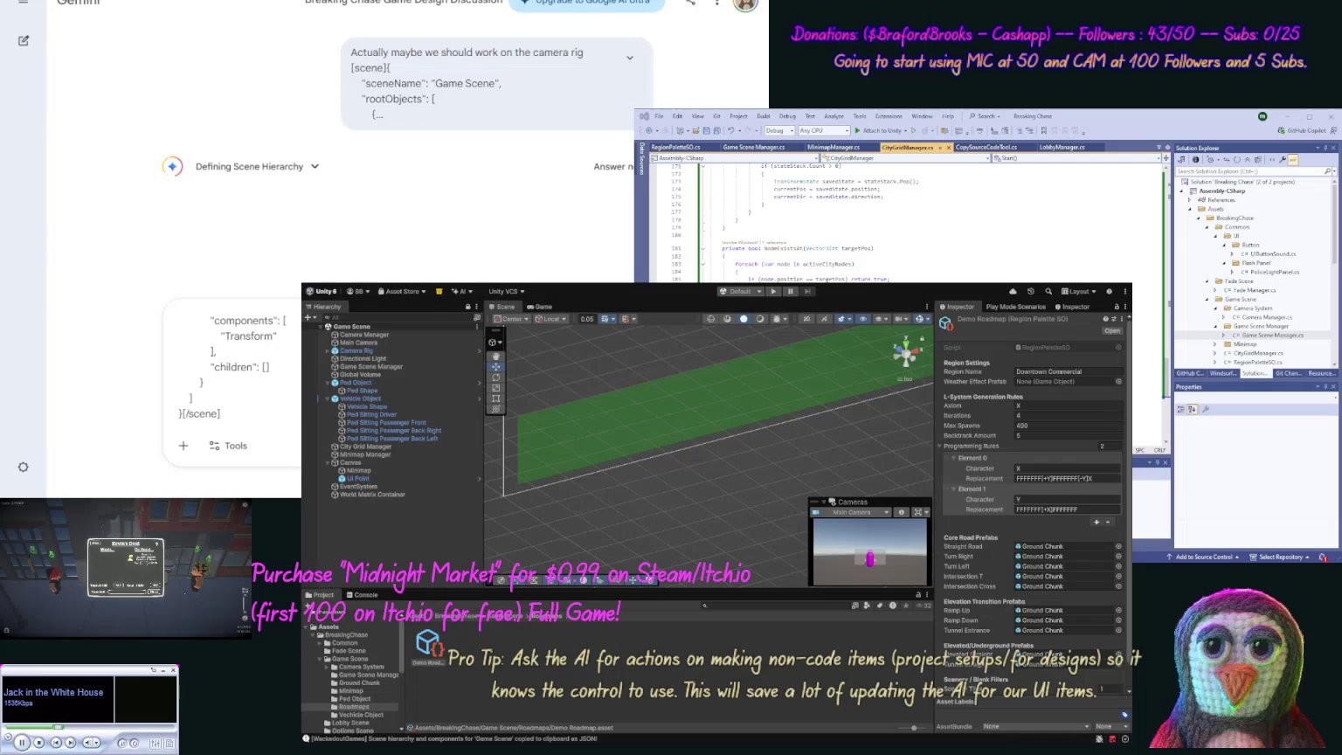
Step: Add that this view helps work on the UI and treadmill speed handling, then resend
click(324, 51)
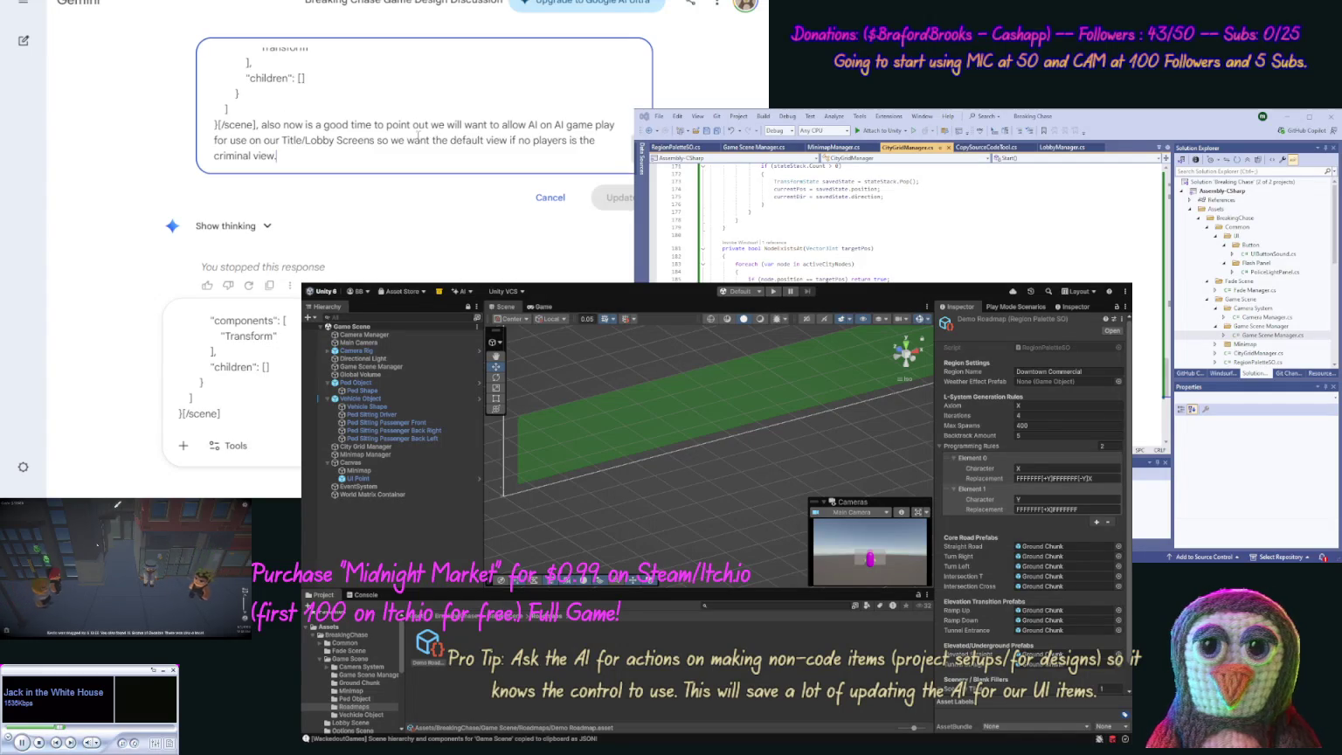
text(This w)
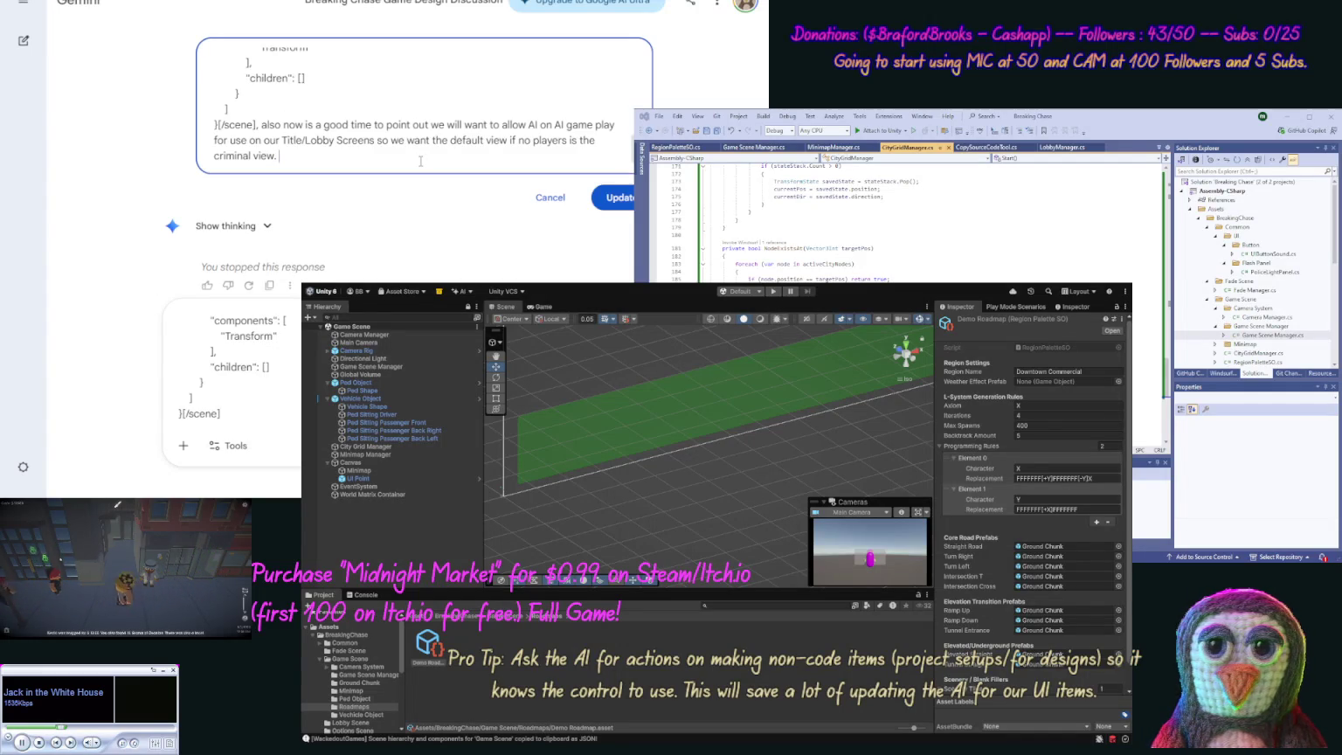
text(ay)
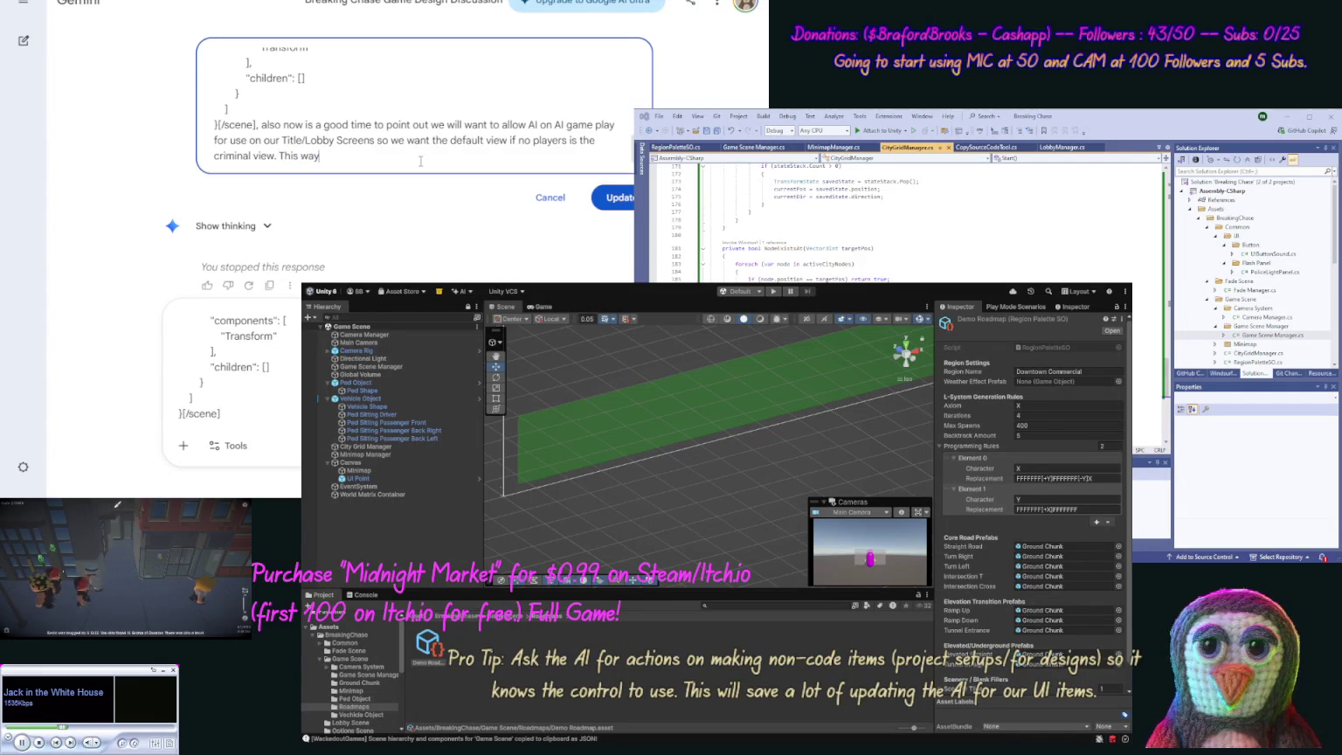
text( we can als)
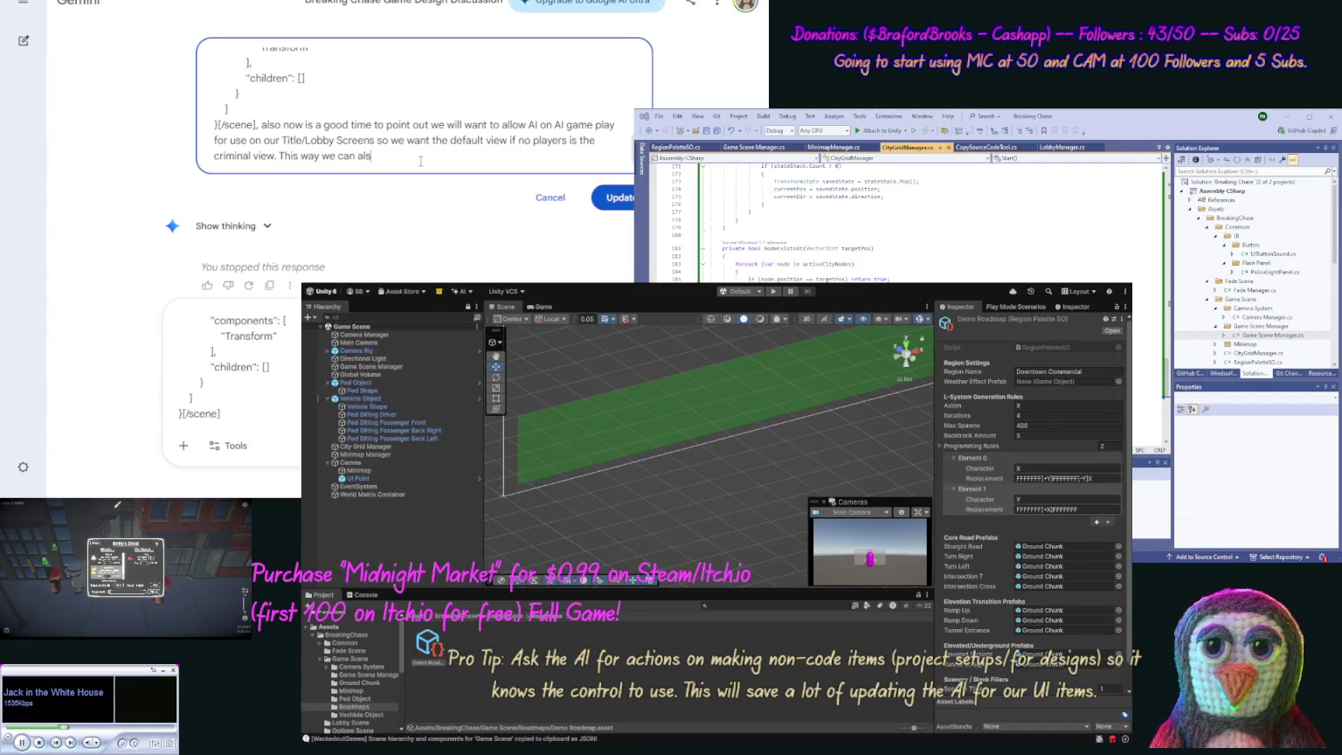
text(o work o)
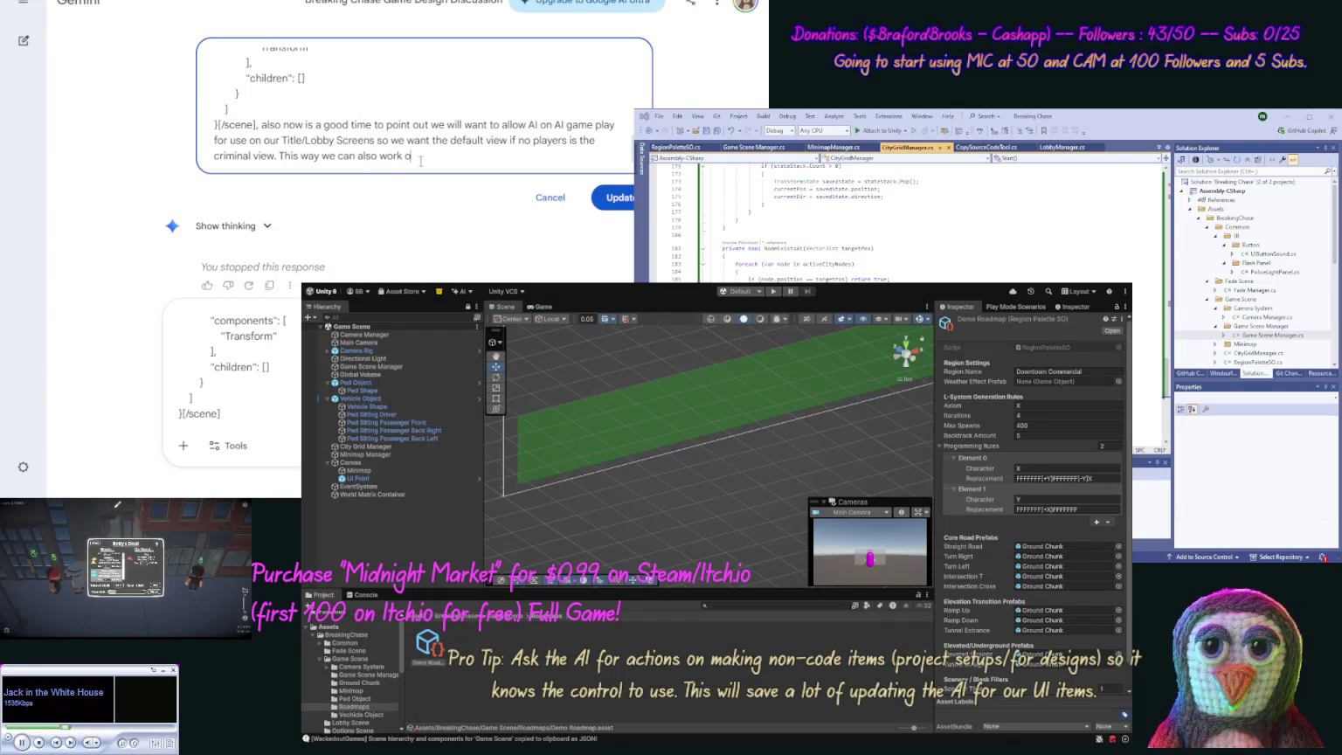
text(n the UI as we)
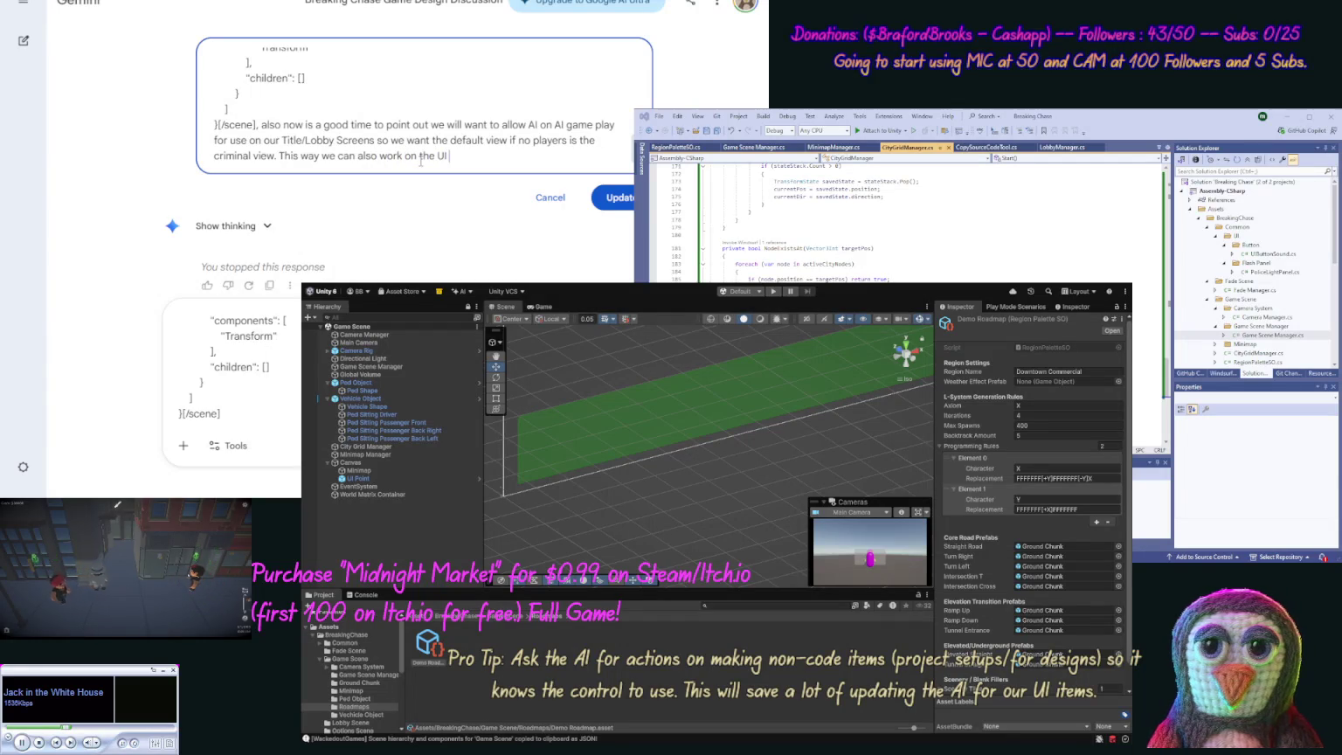
text( d)
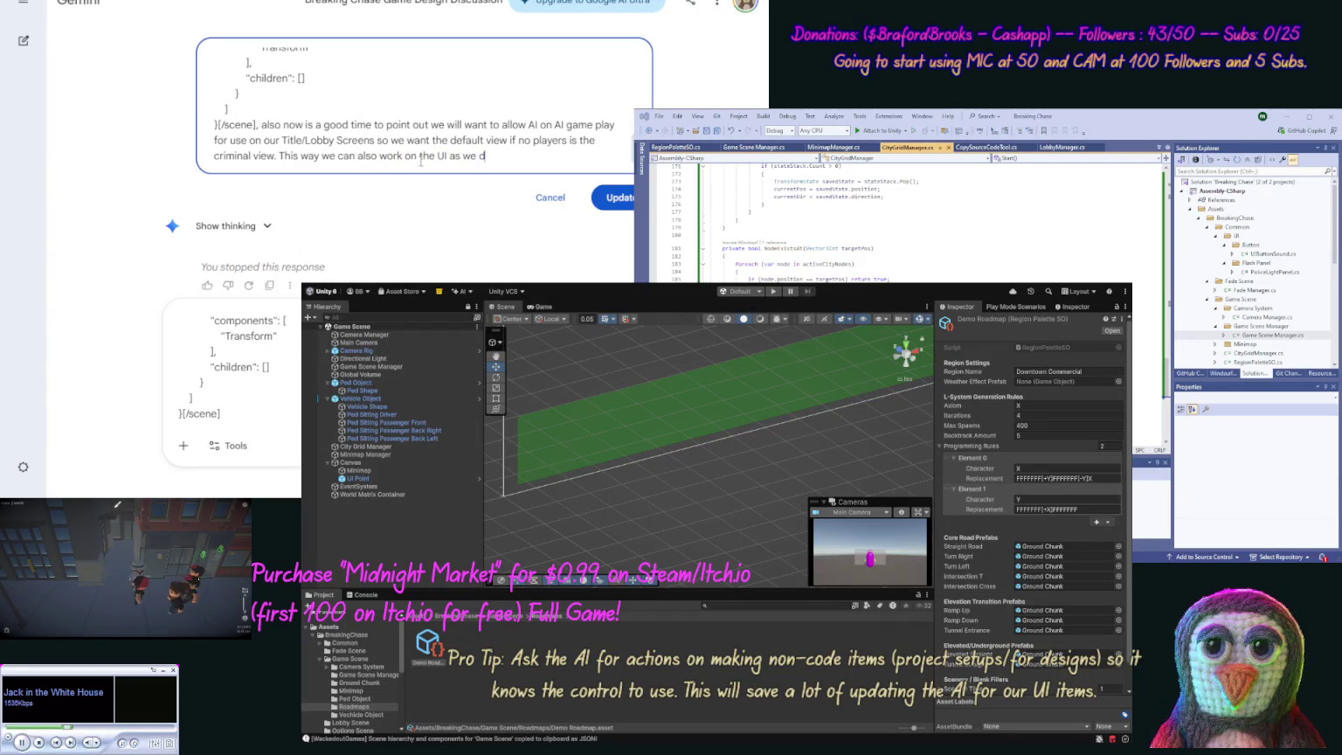
text(o our)
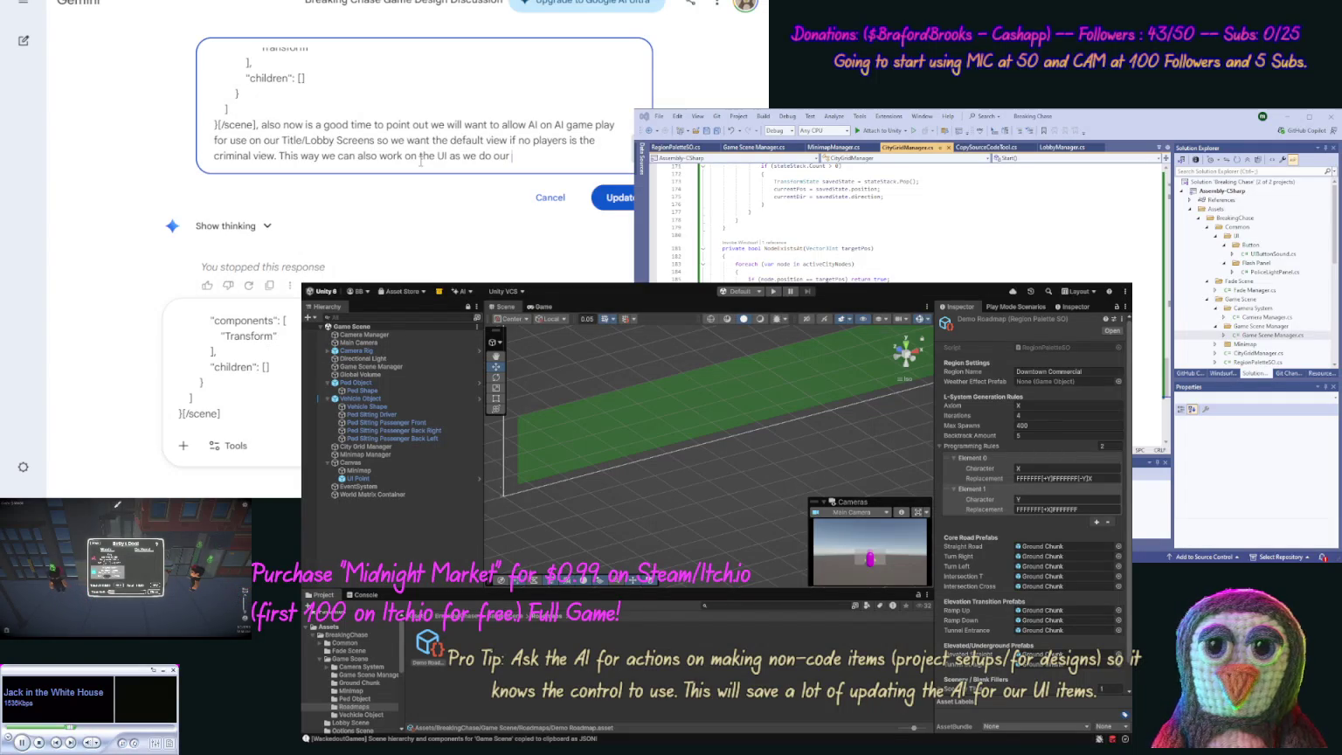
text( treadmil)
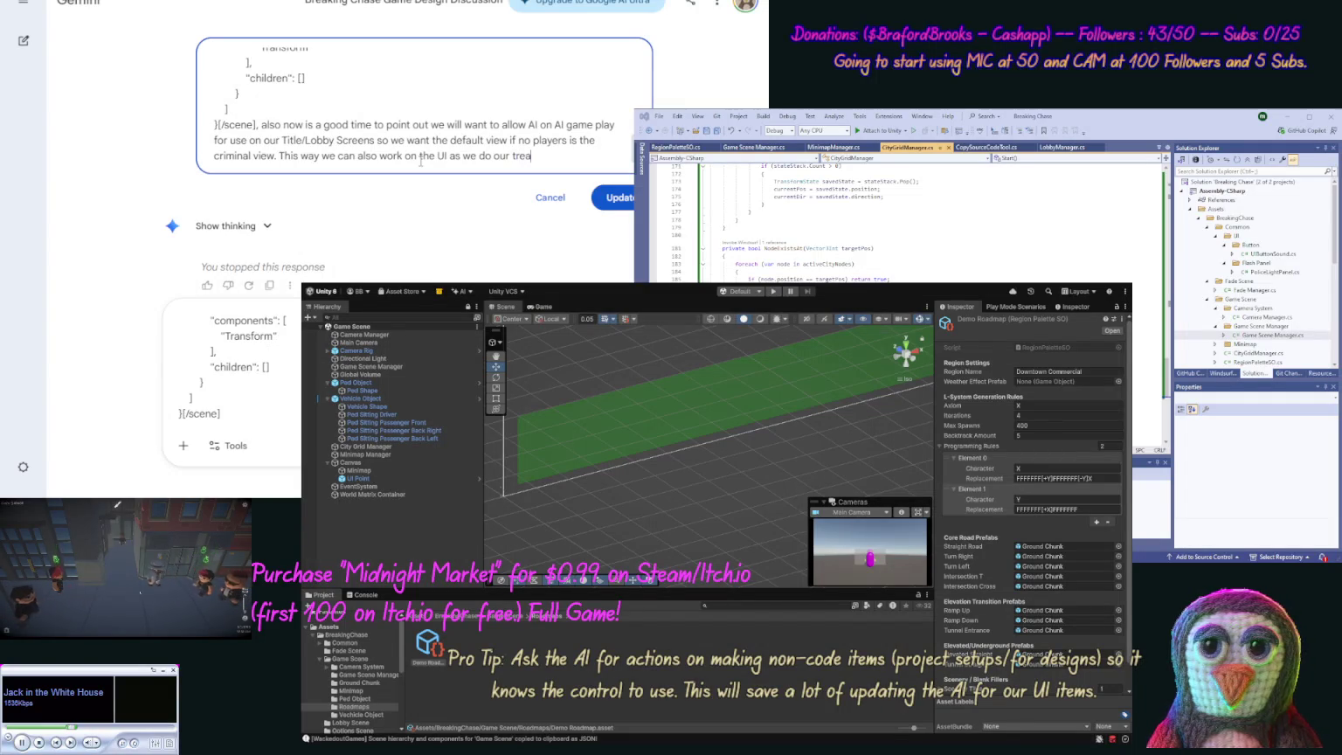
text(l for)
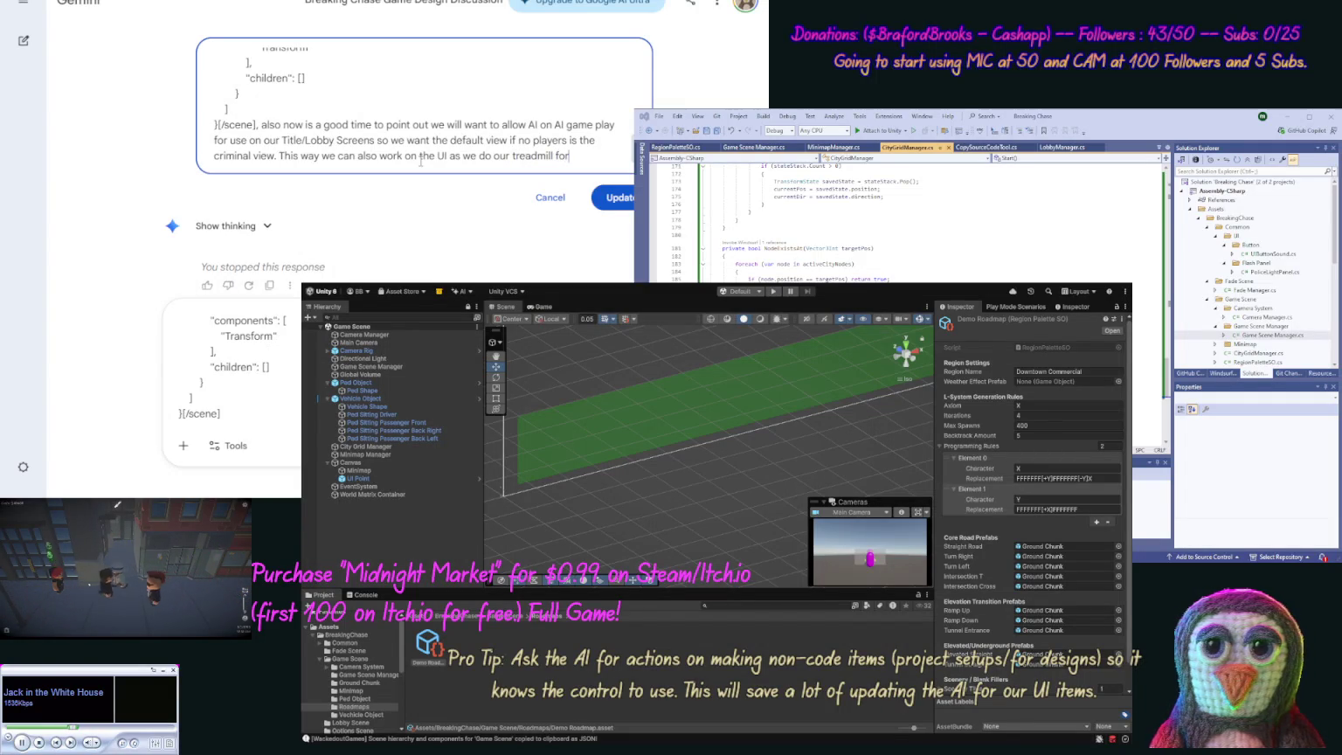
text( speed)
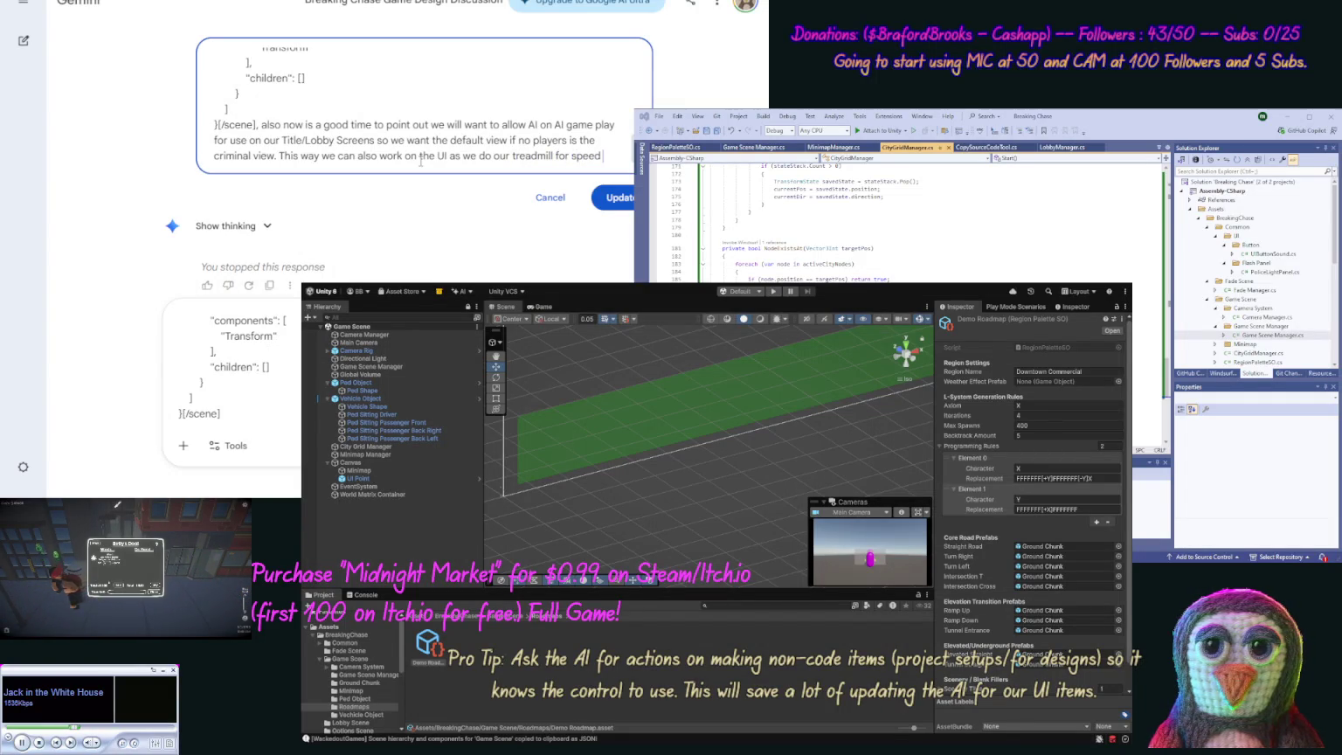
text( handling and all.)
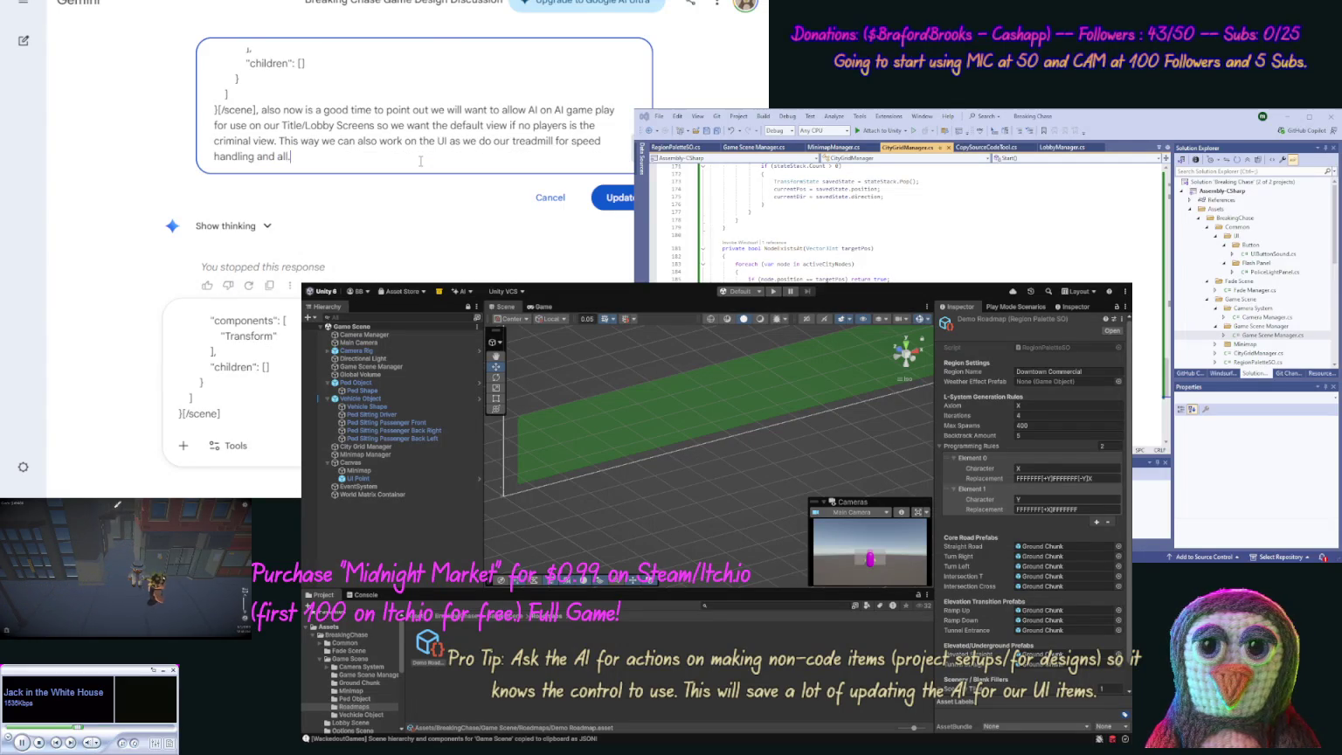
key(Return)
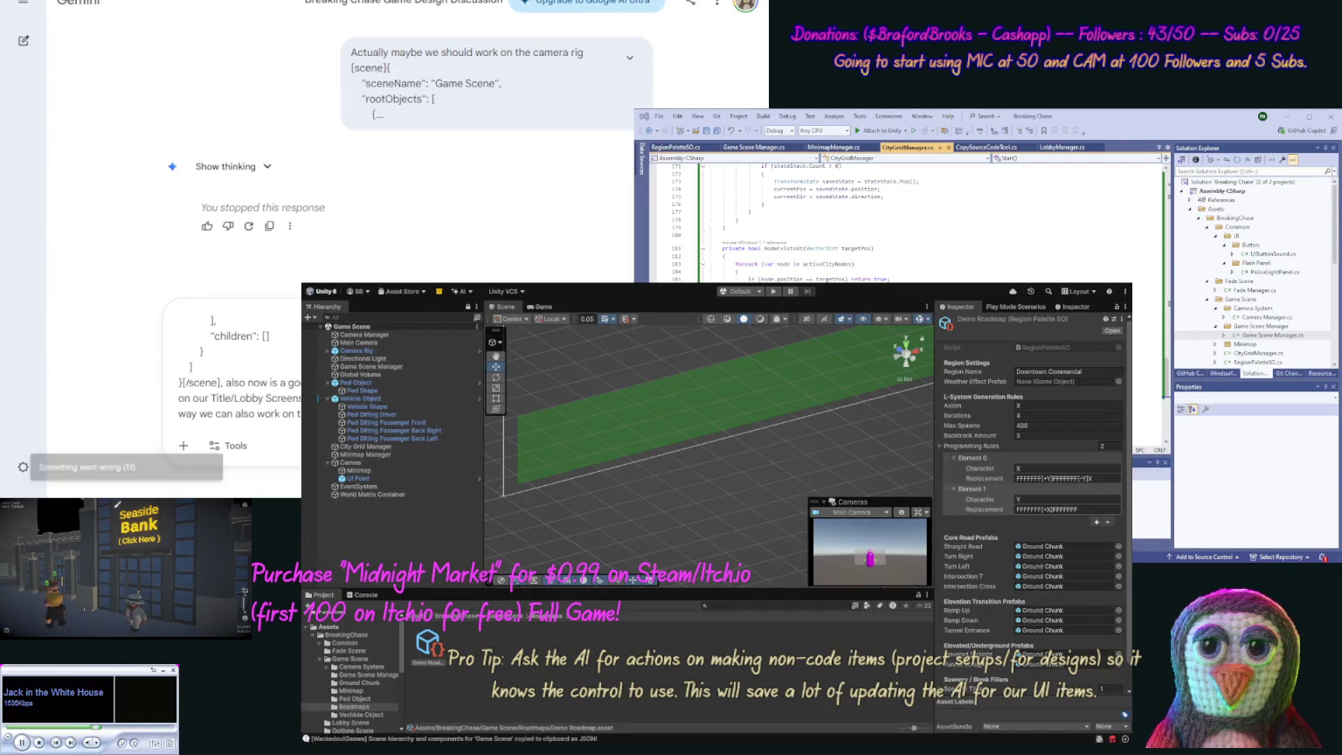
Step: Clear the leftover message text and extend the earlier prompt with 'Your thoughts on this direction?'
key(ctrl+a)
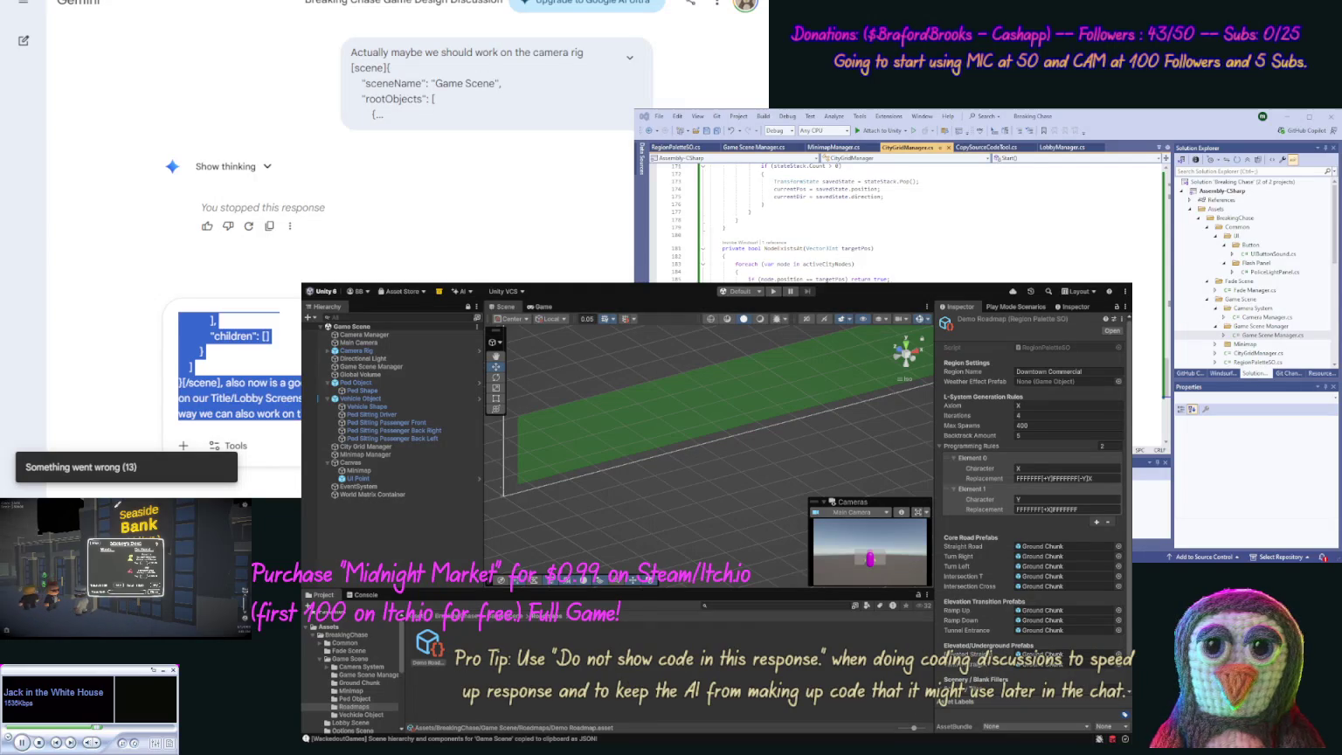
key(BackSpace)
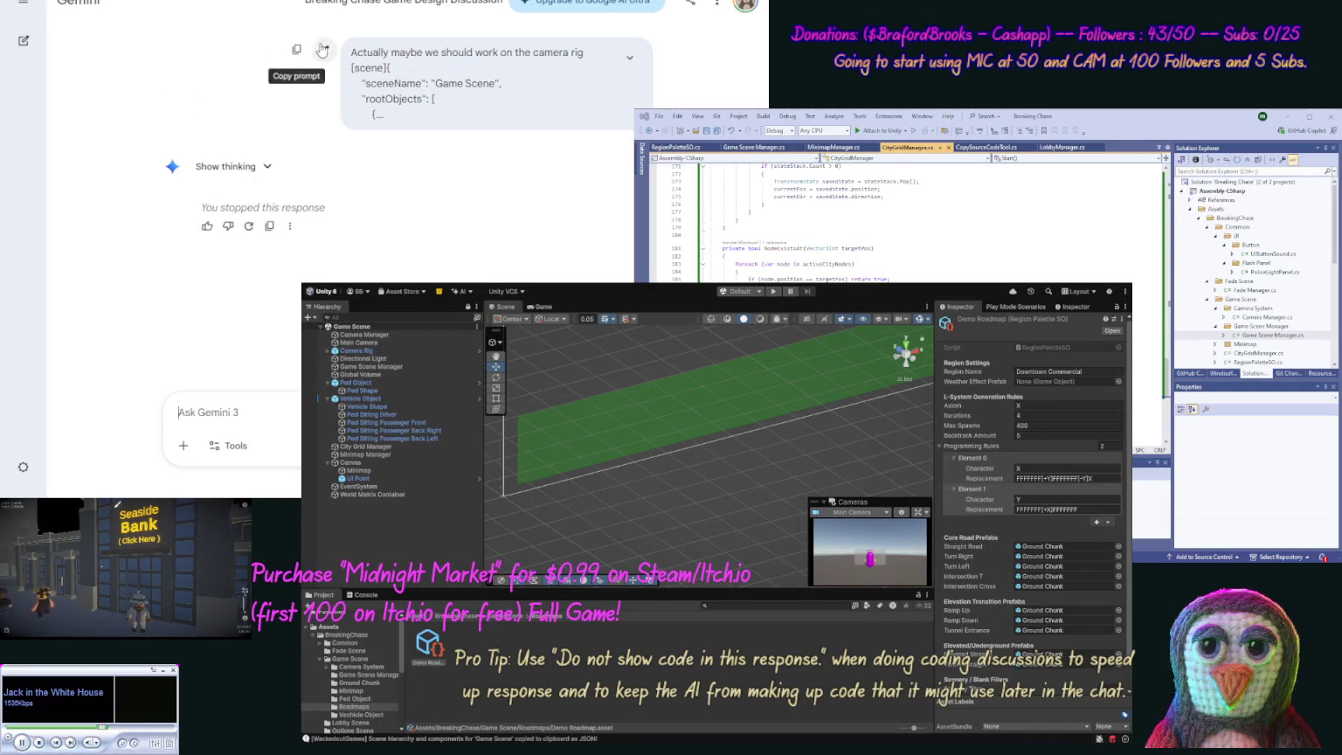
click(325, 50)
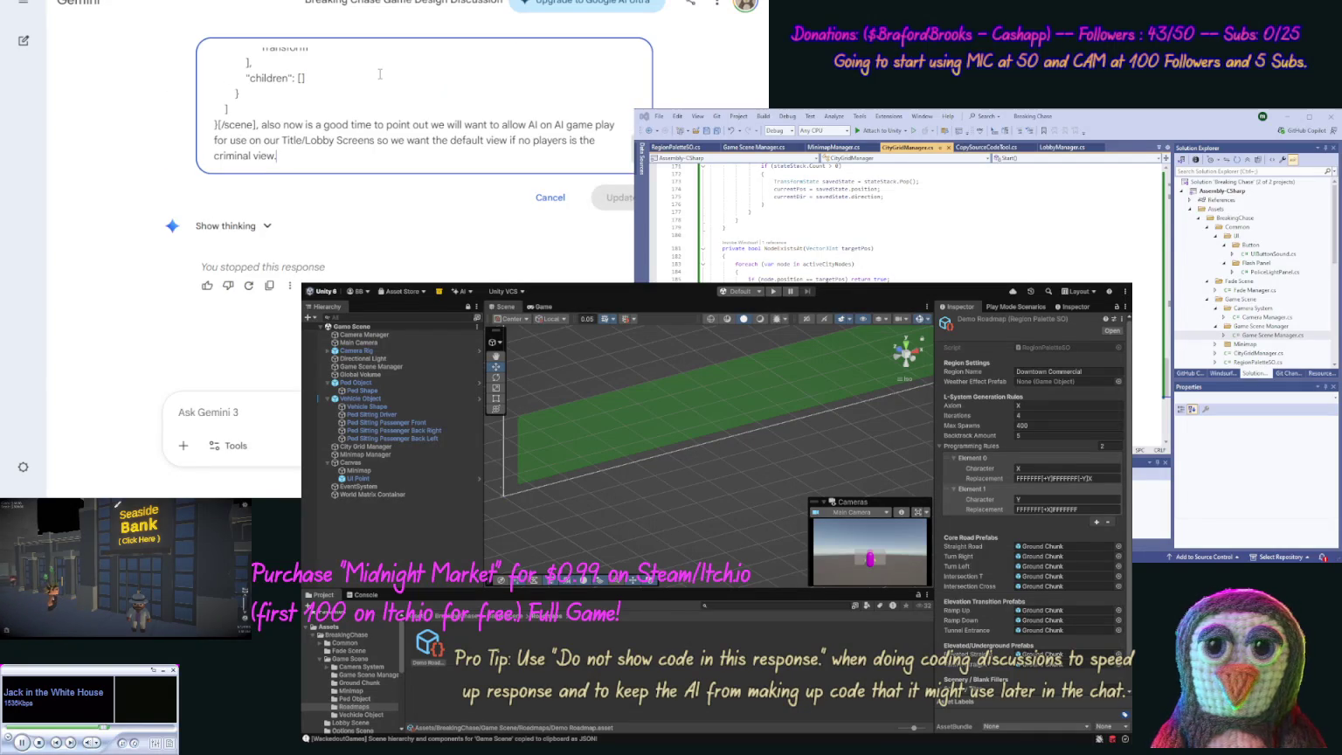
text( Your t)
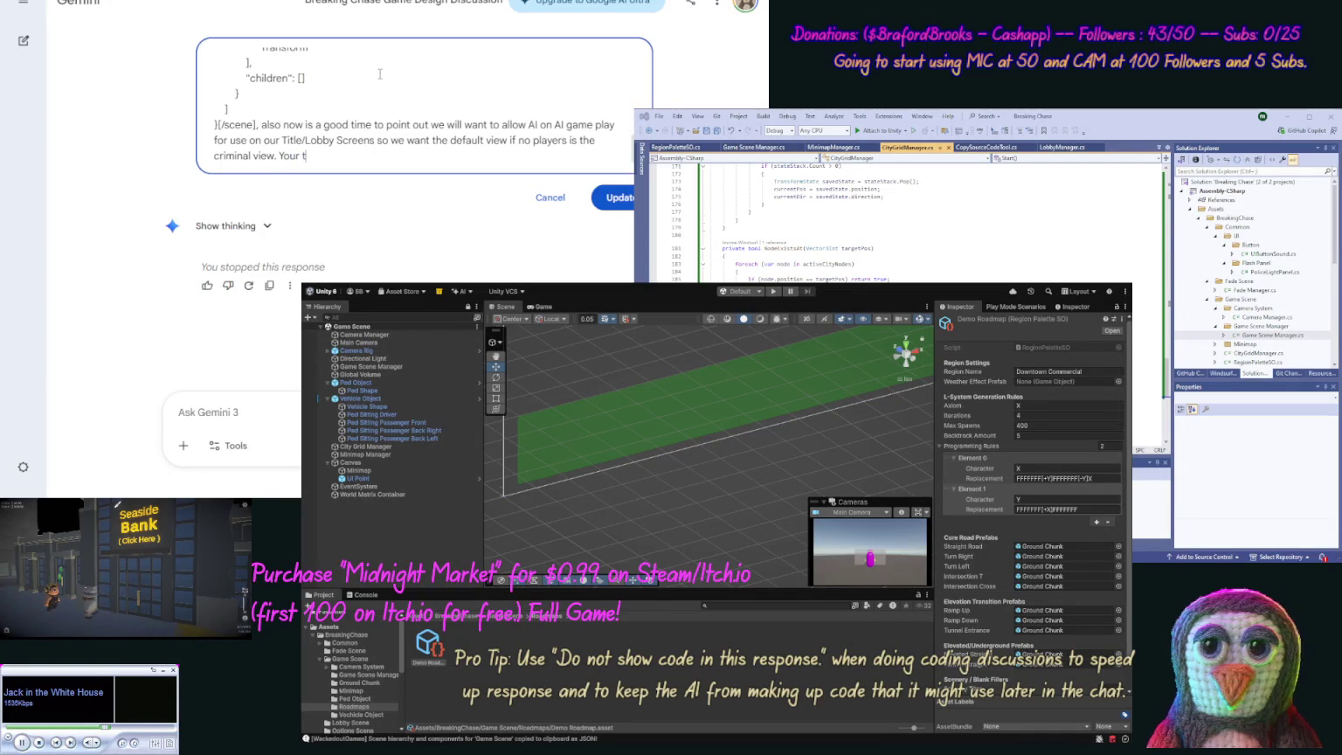
text(n th)
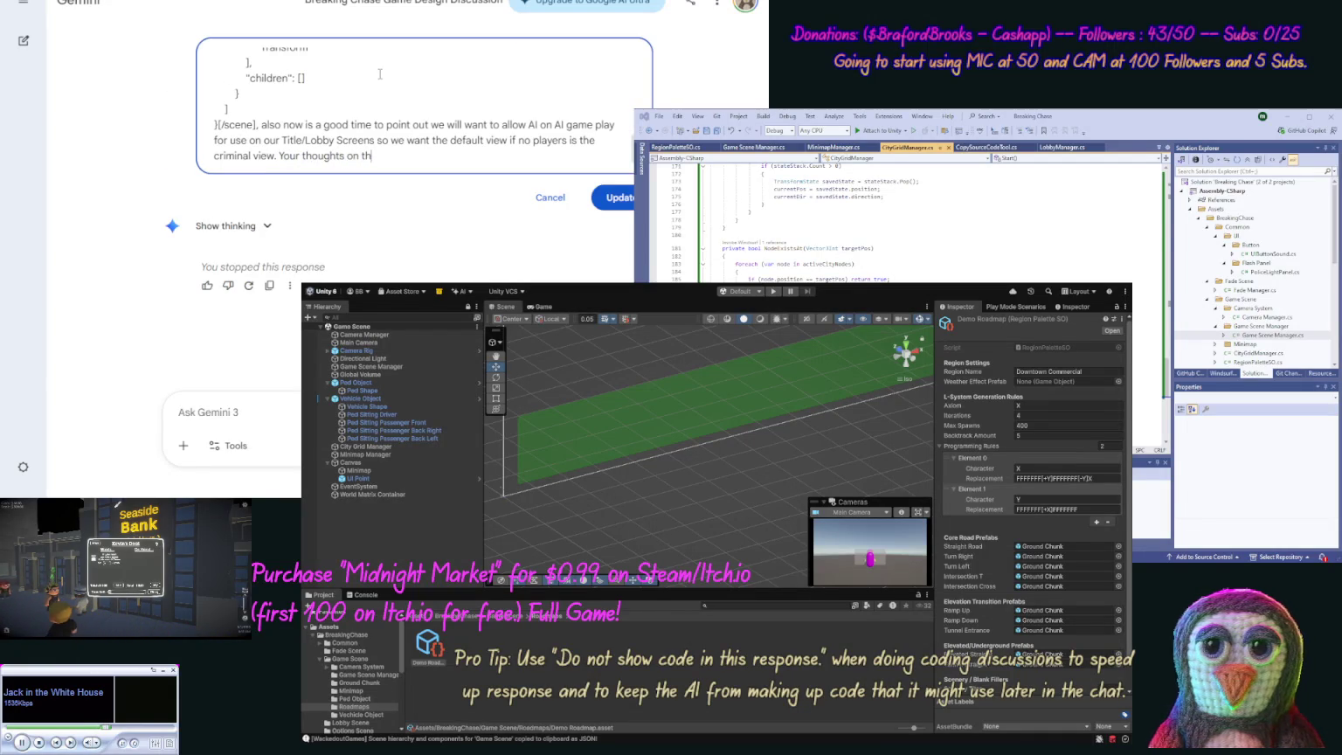
text(is direction?)
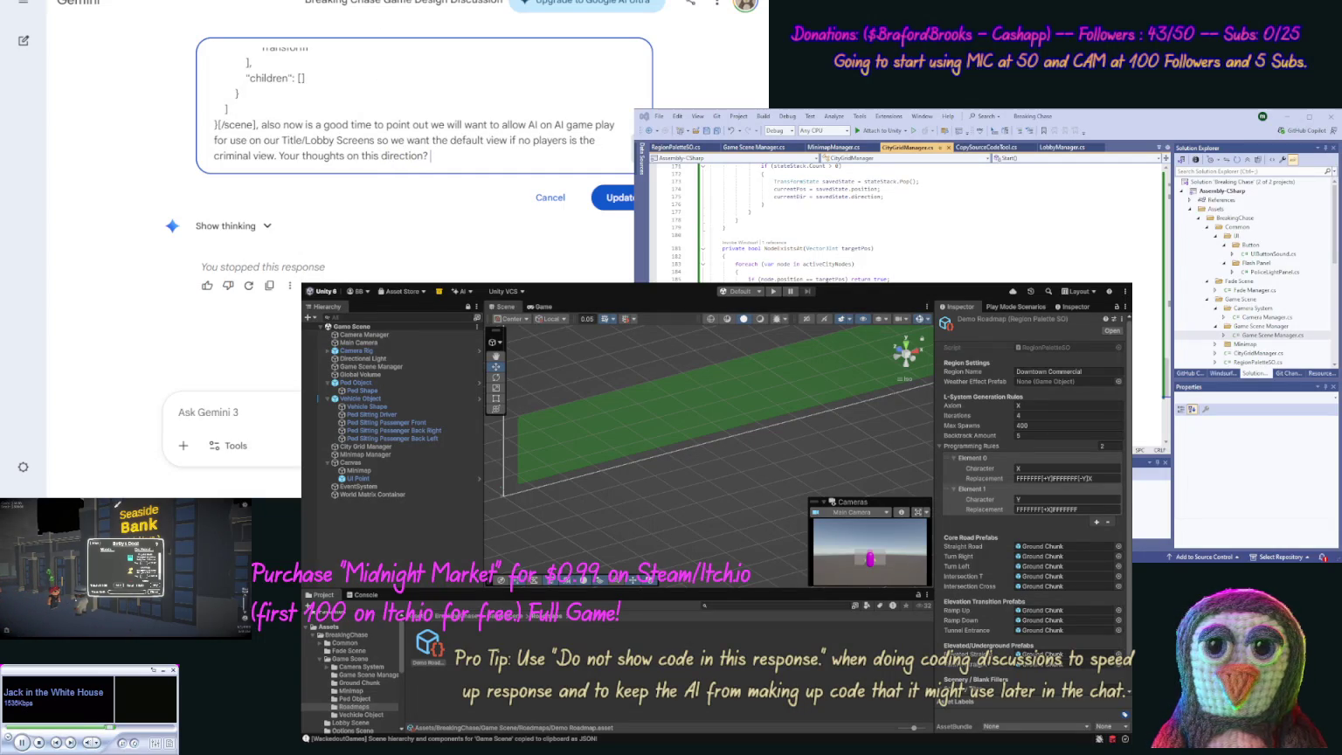
Step: Add 'Do not show code this response.' to the prompt, submit it, and read the Attract Mode reply
text(Do not show code this response.)
click(614, 208)
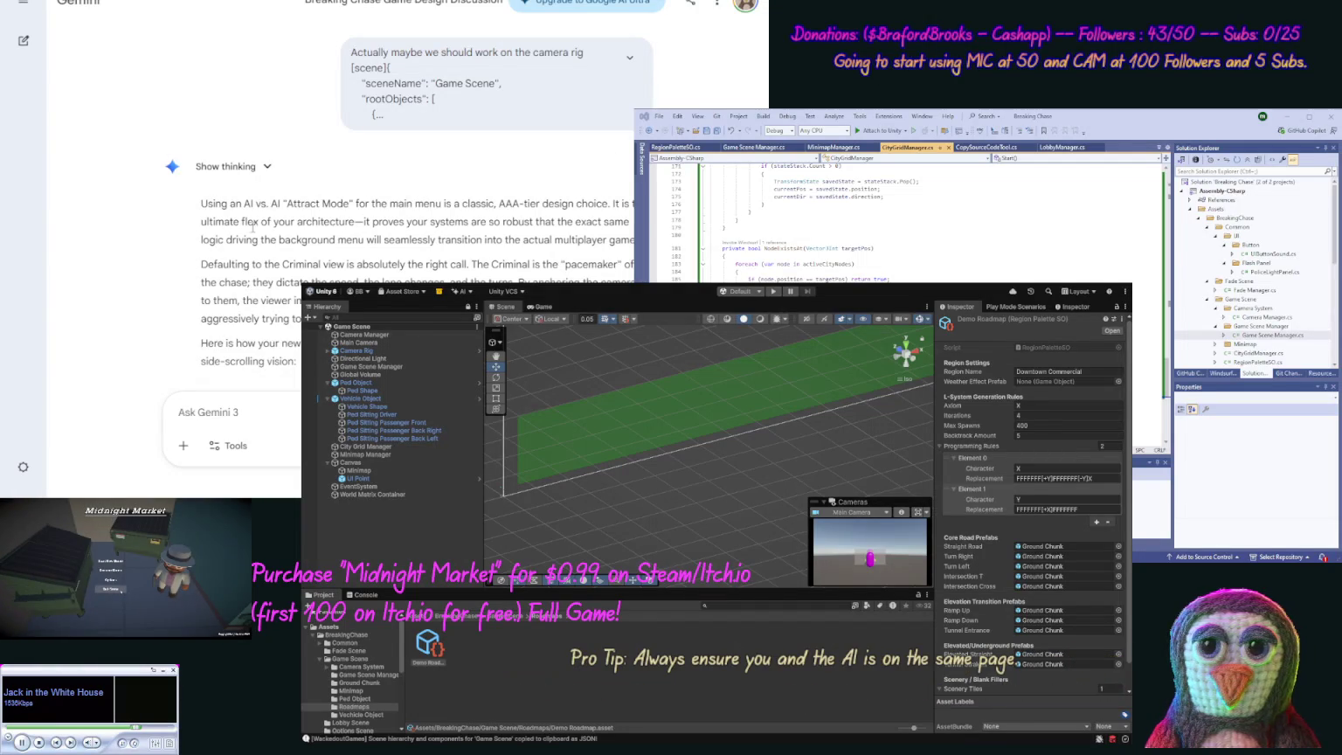
scroll(180, 247, down, 2)
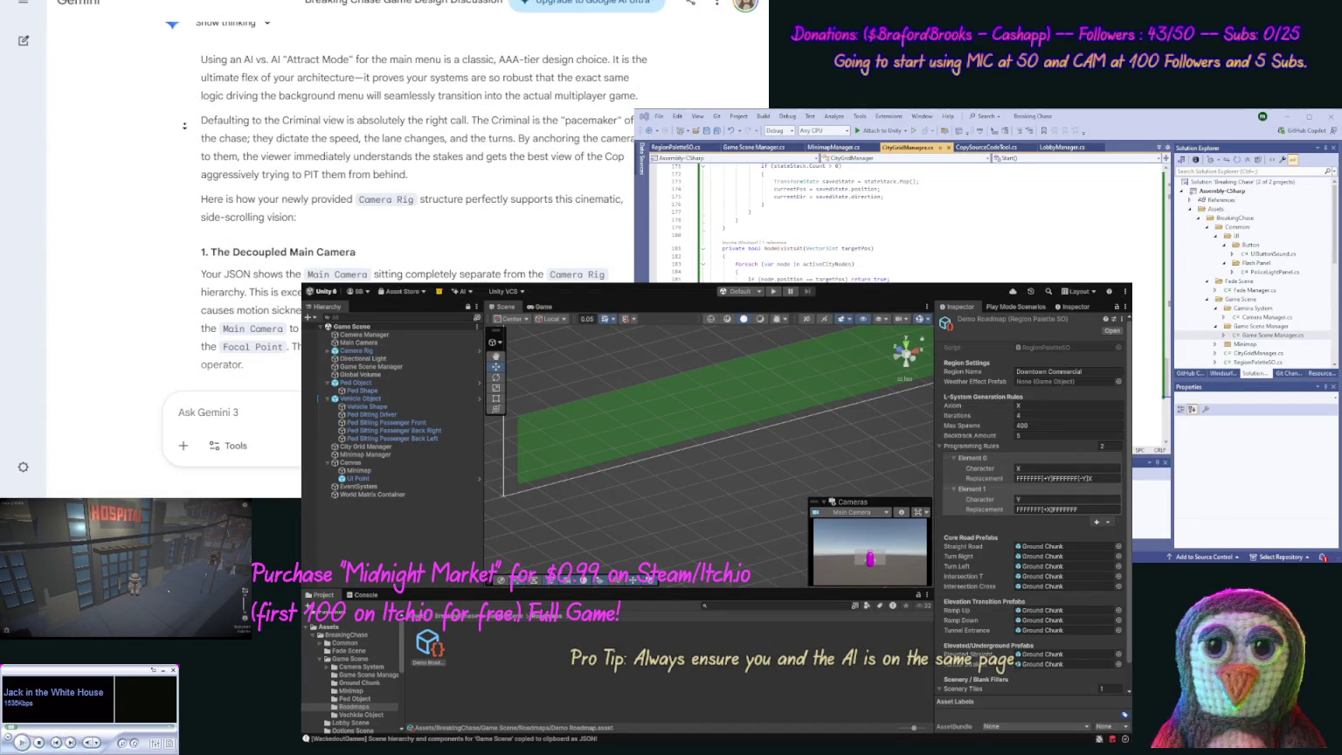
Step: Read the camera-rig reply through the Zoom Level Point section, then begin typing 'Let's stay paused here'
scroll(173, 164, down, 3)
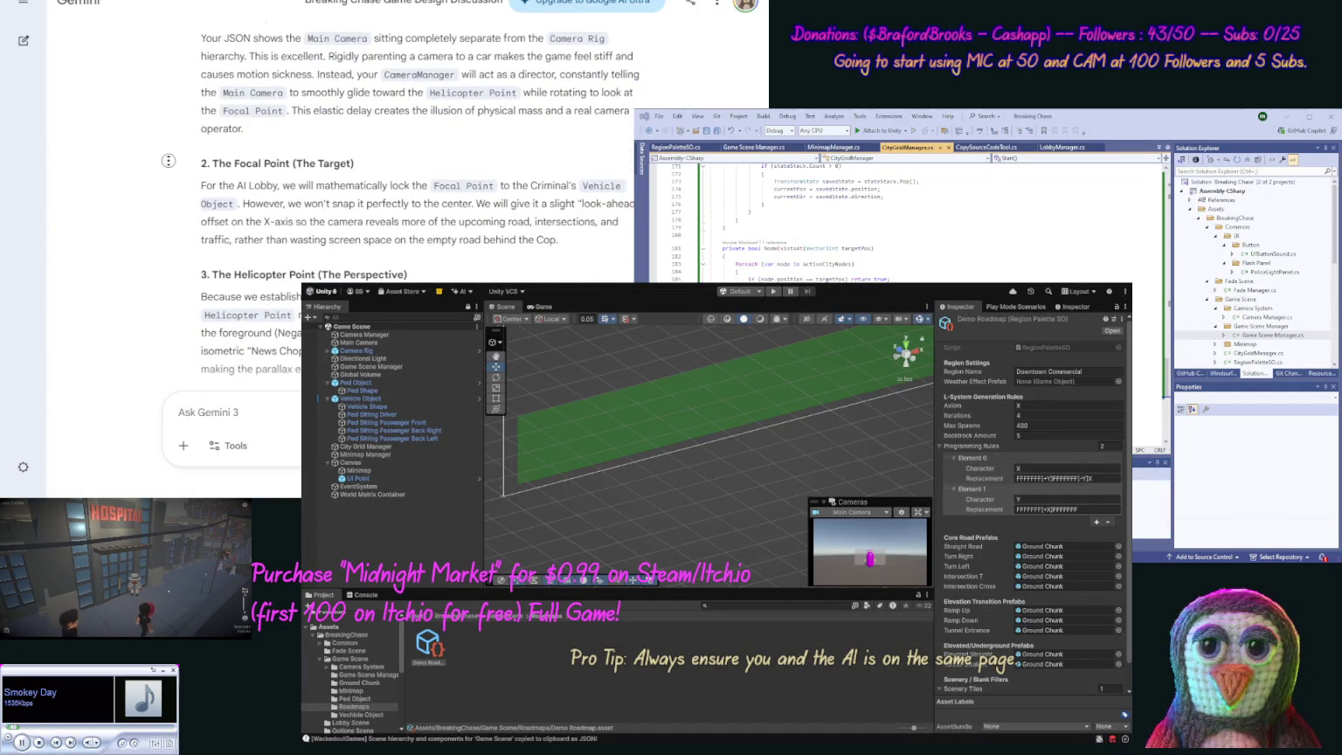
scroll(172, 153, up, 1)
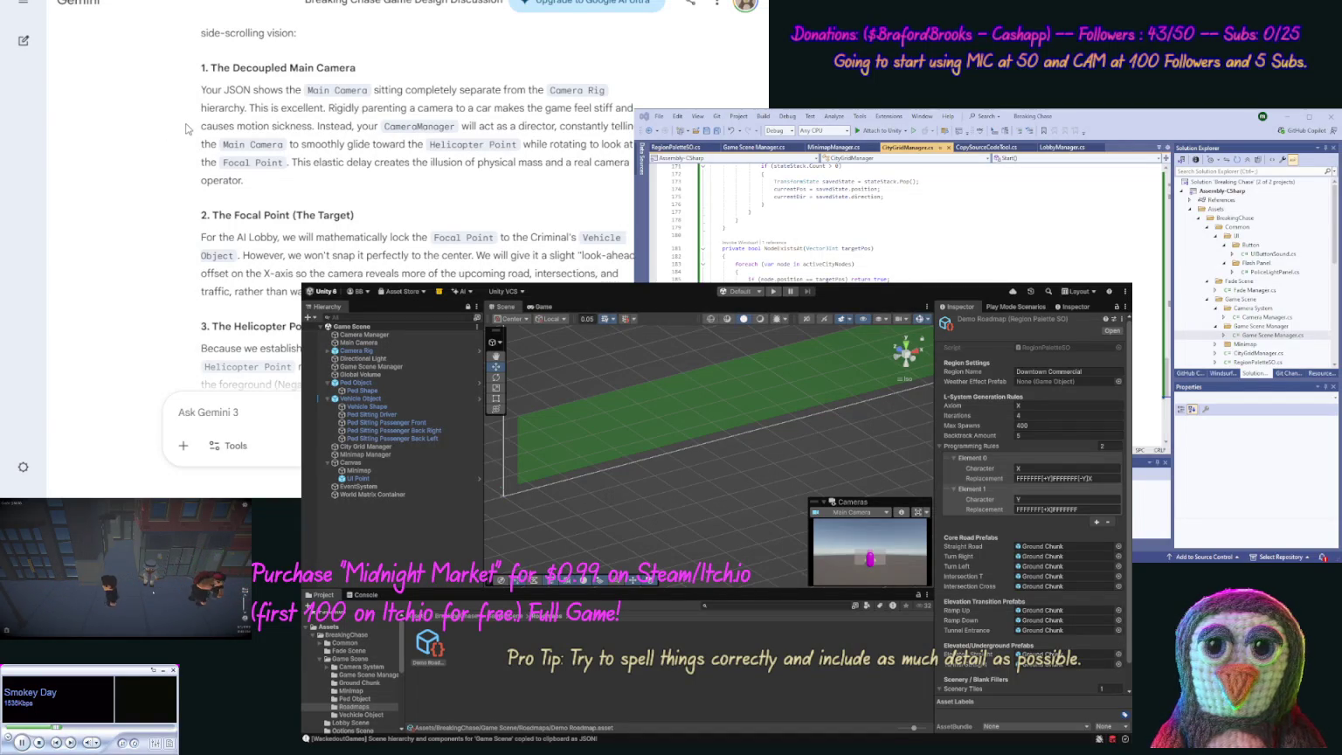
scroll(158, 132, down, 3)
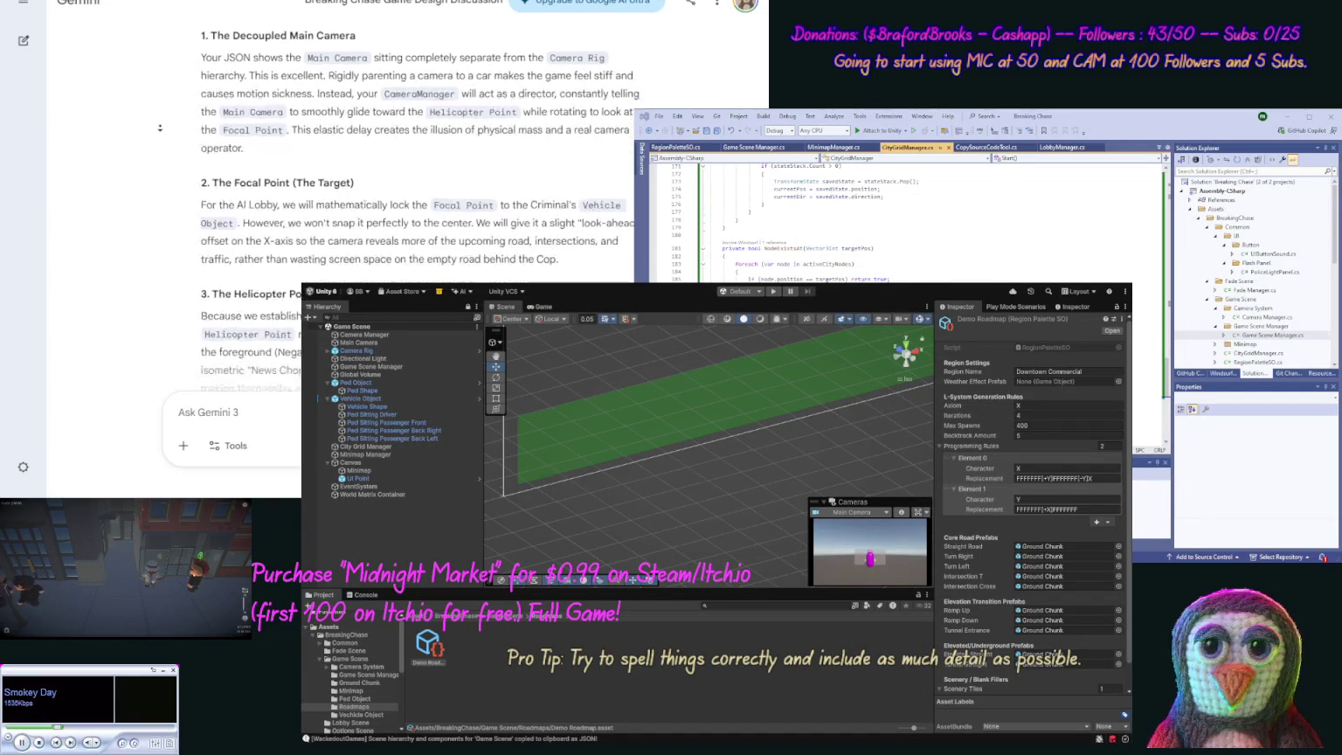
scroll(157, 132, down, 1)
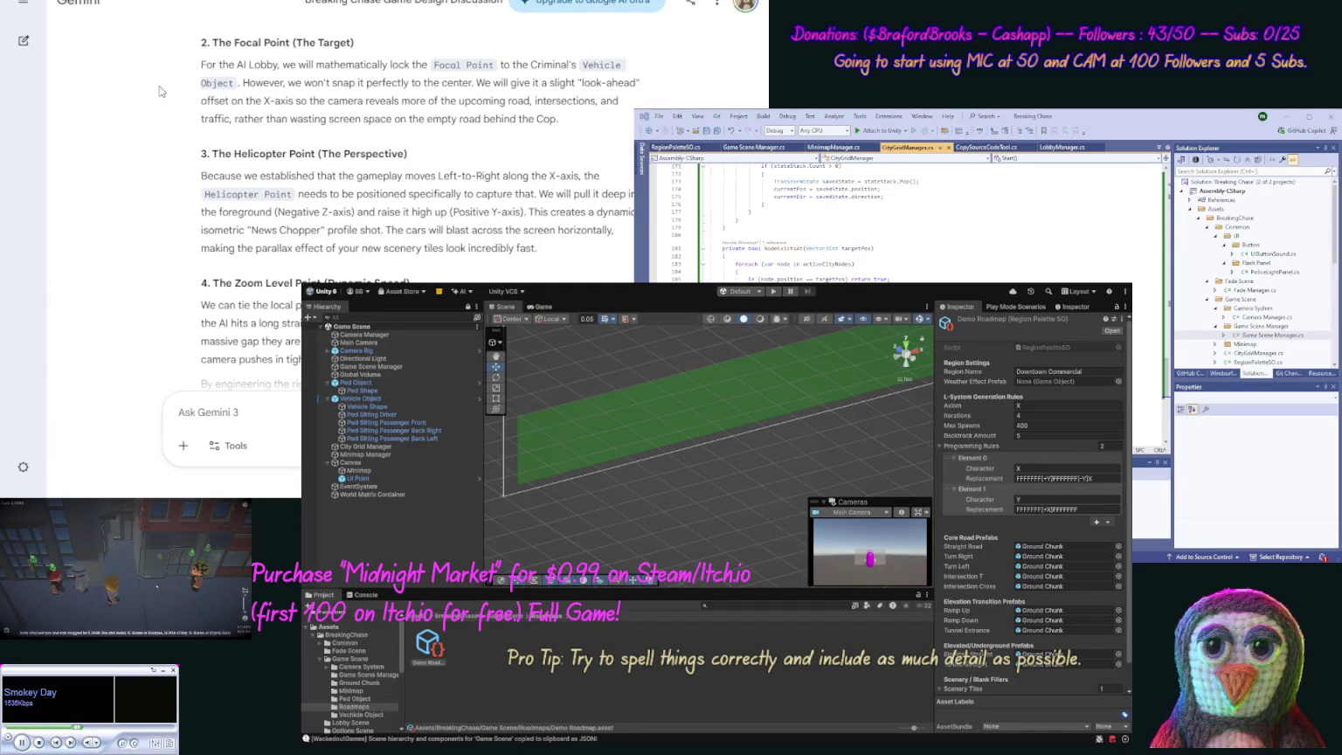
scroll(162, 92, down, 2)
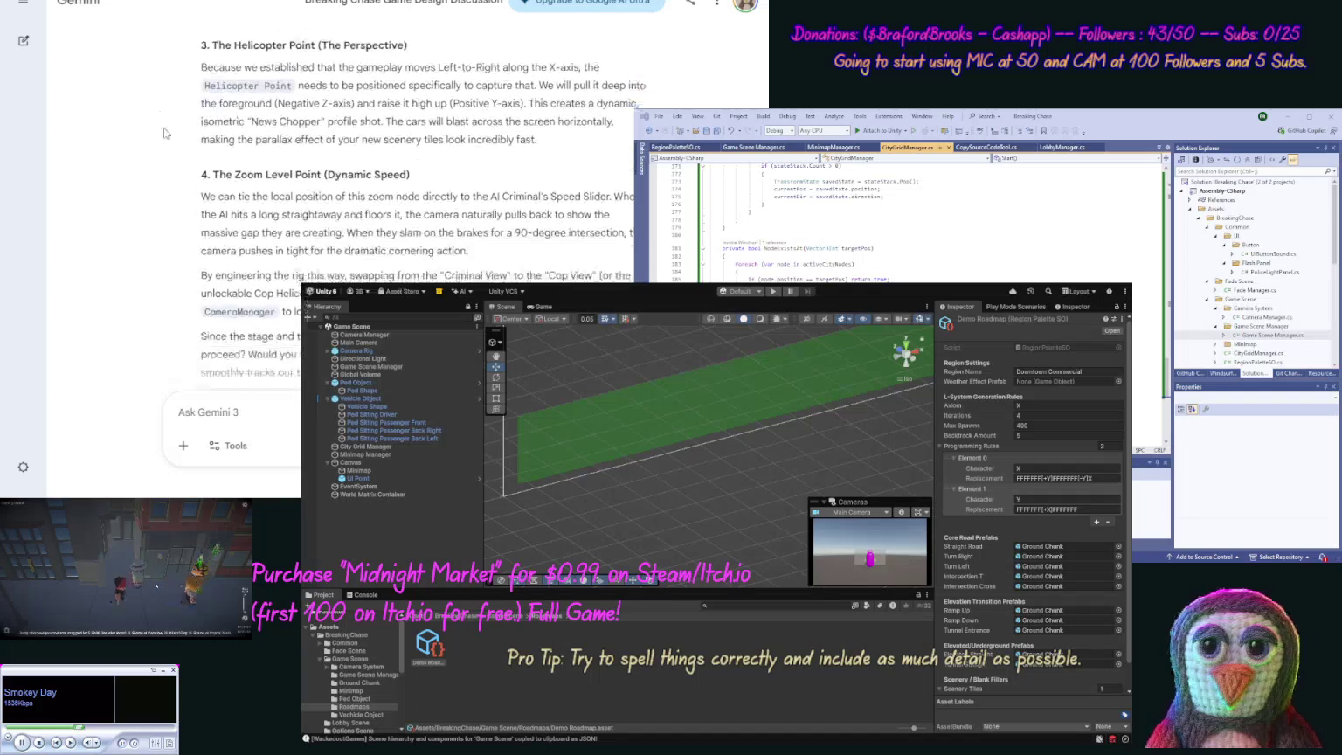
scroll(174, 122, up, 1)
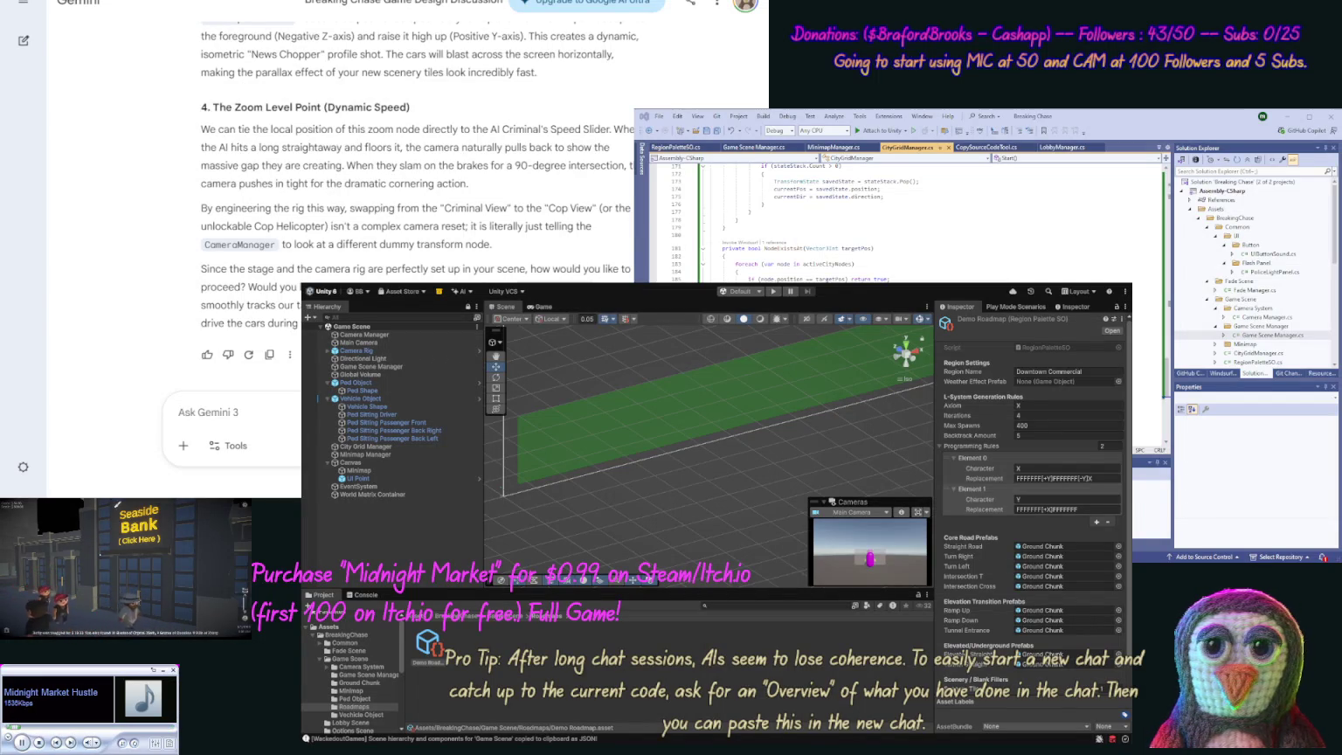
text(L)
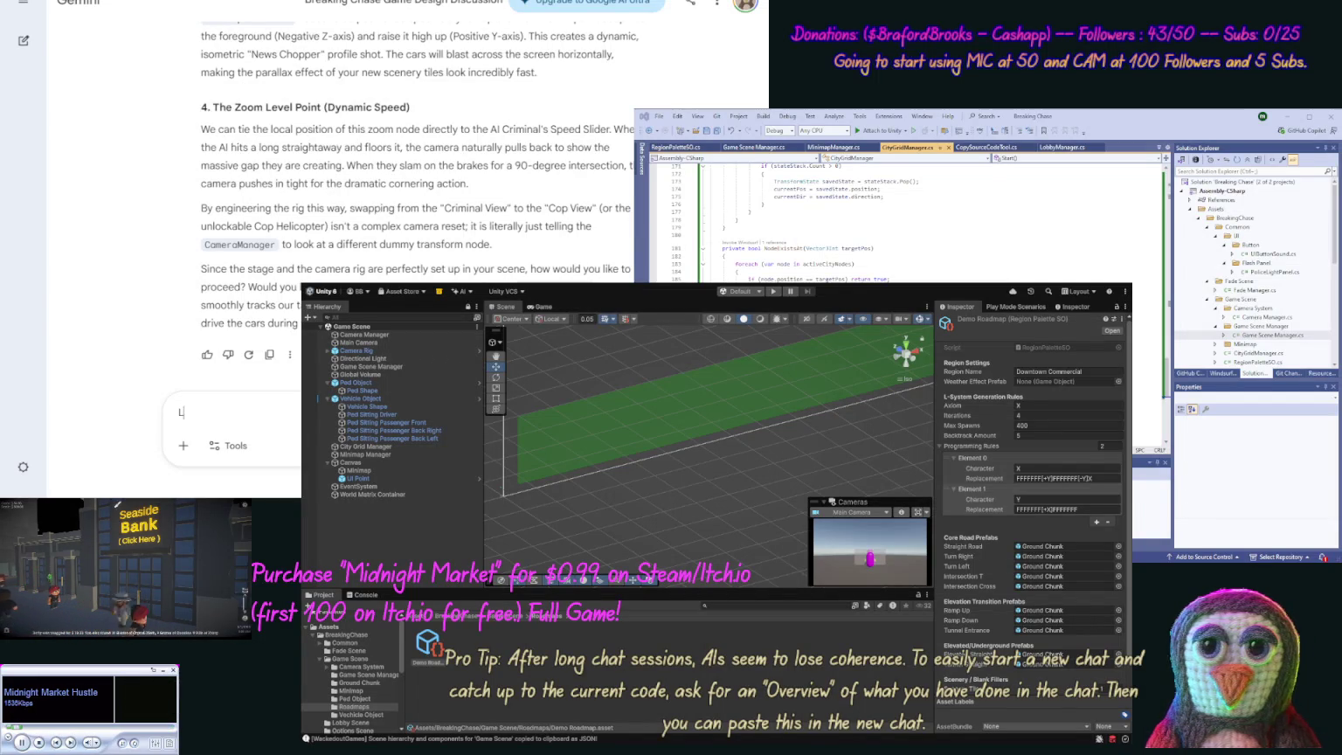
text(et's stay paused)
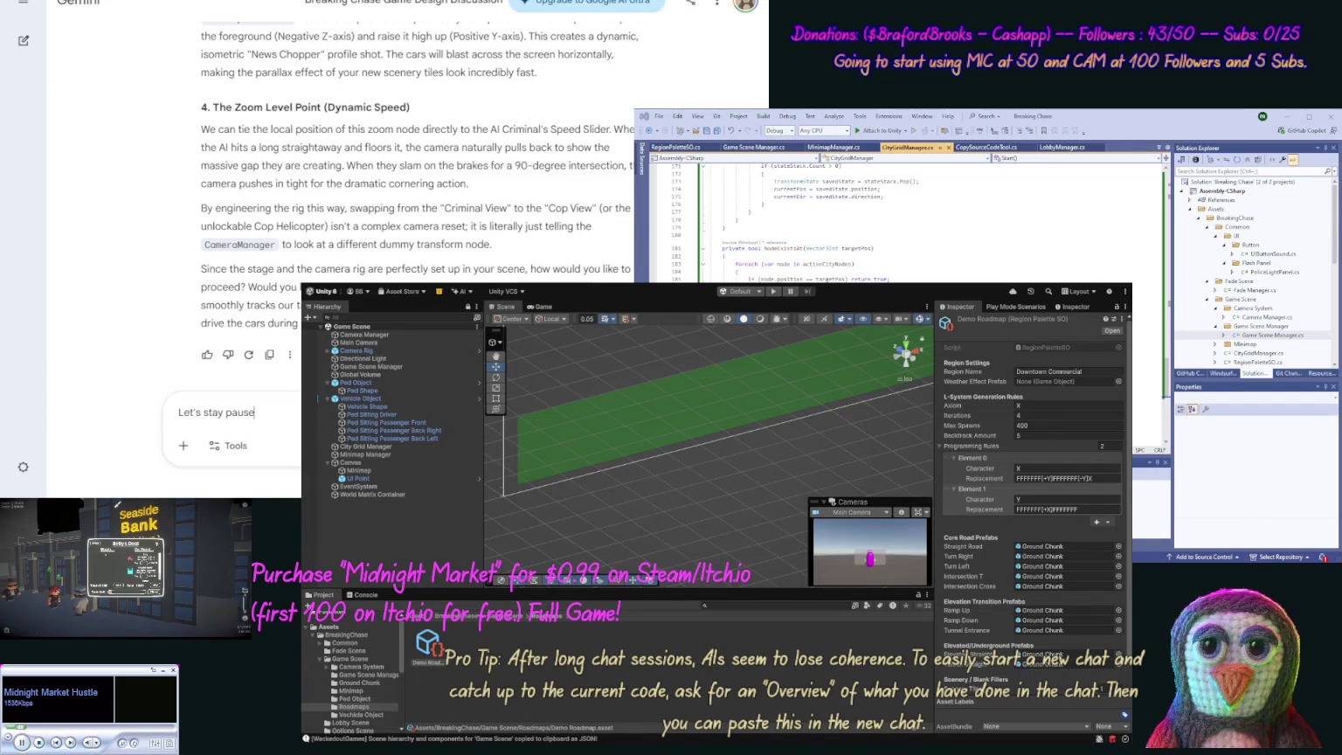
text( here, an)
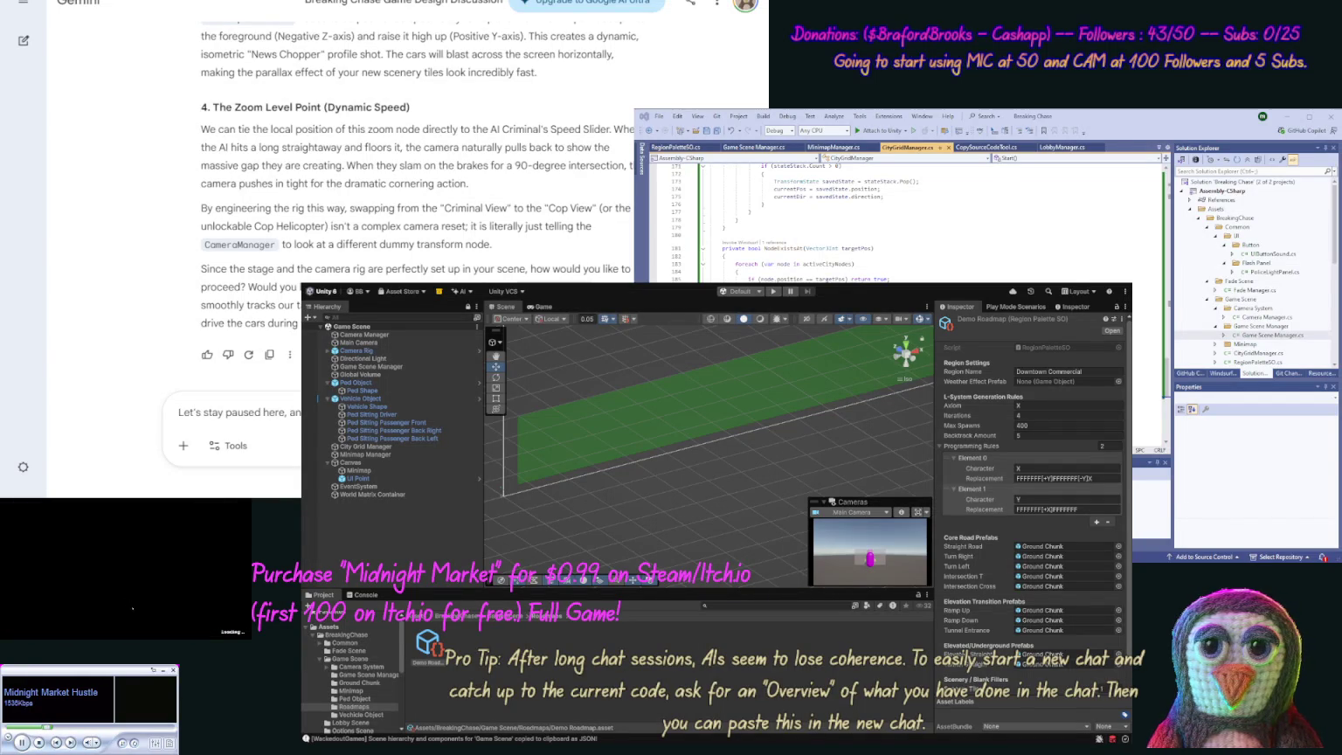
Step: Finish and send the follow-up asking for mobile-friendly left/right camera controls and zoom, no code
text(some c)
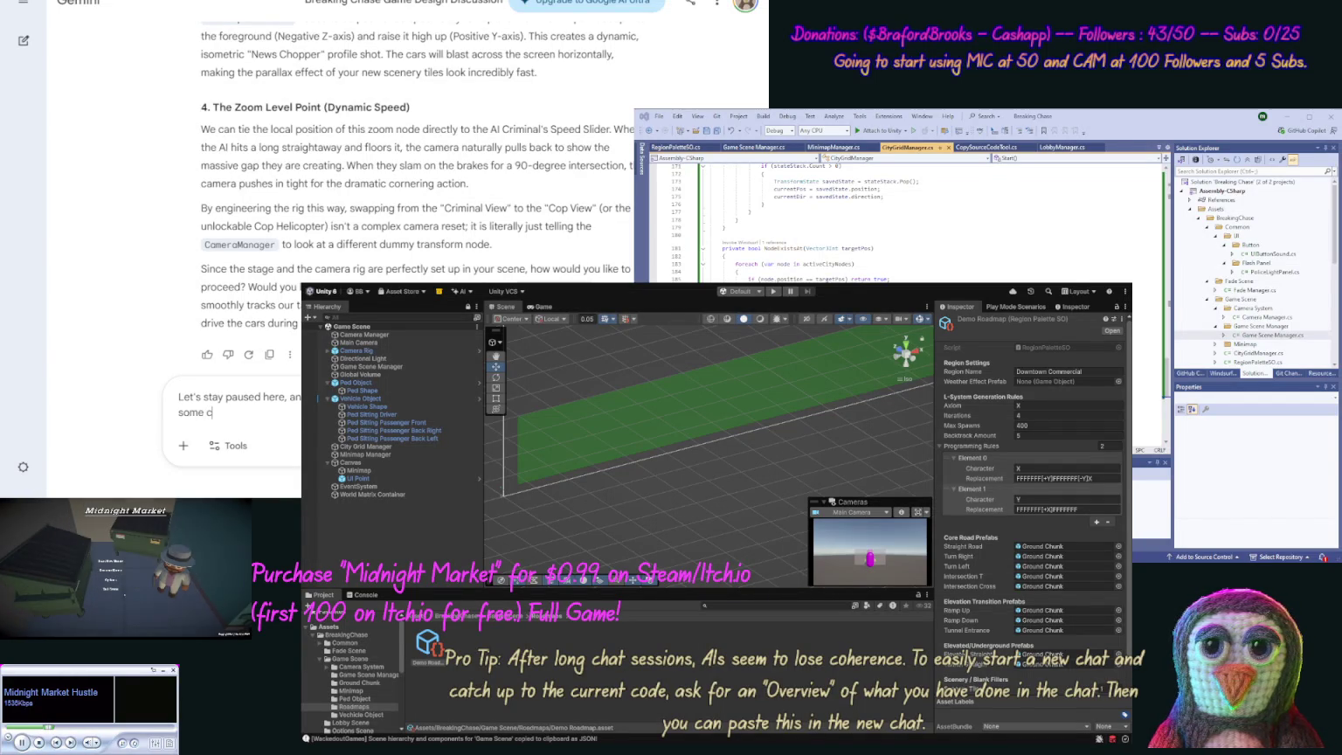
text(amera contr)
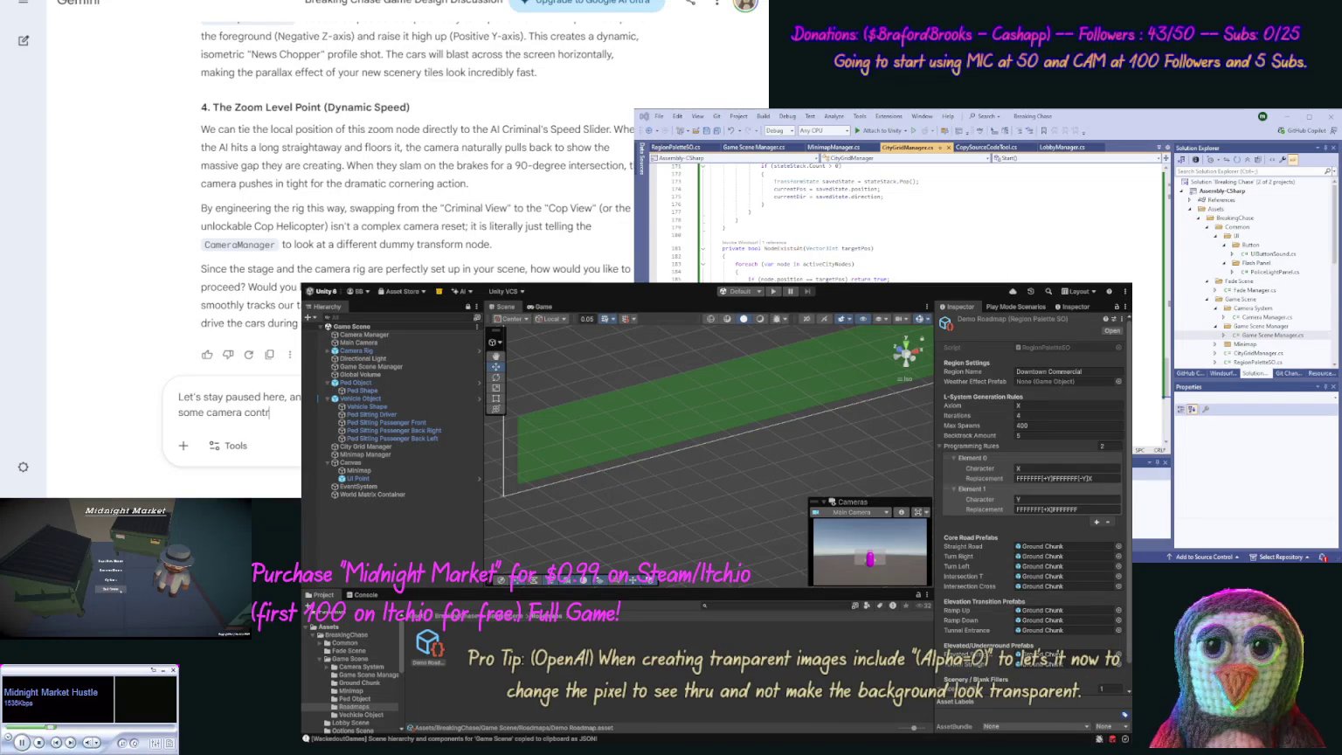
text(ols like)
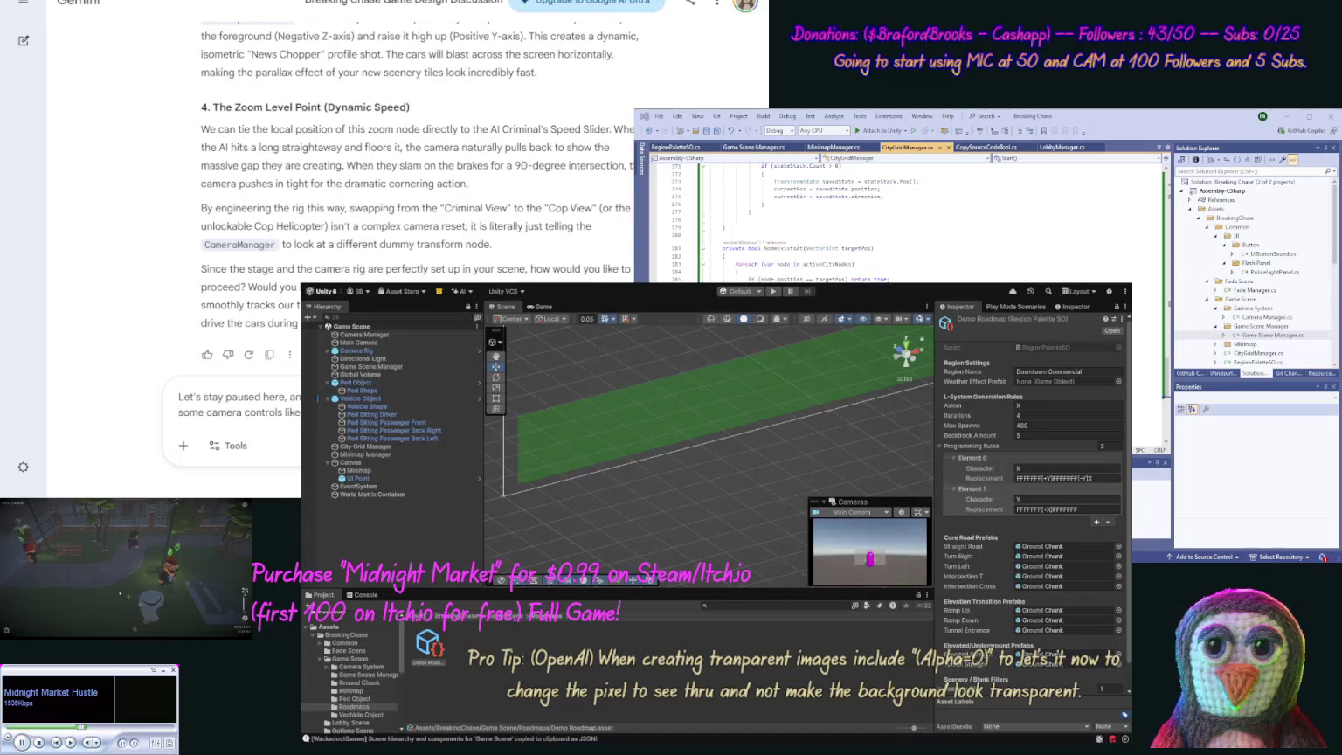
text(on the screen ()
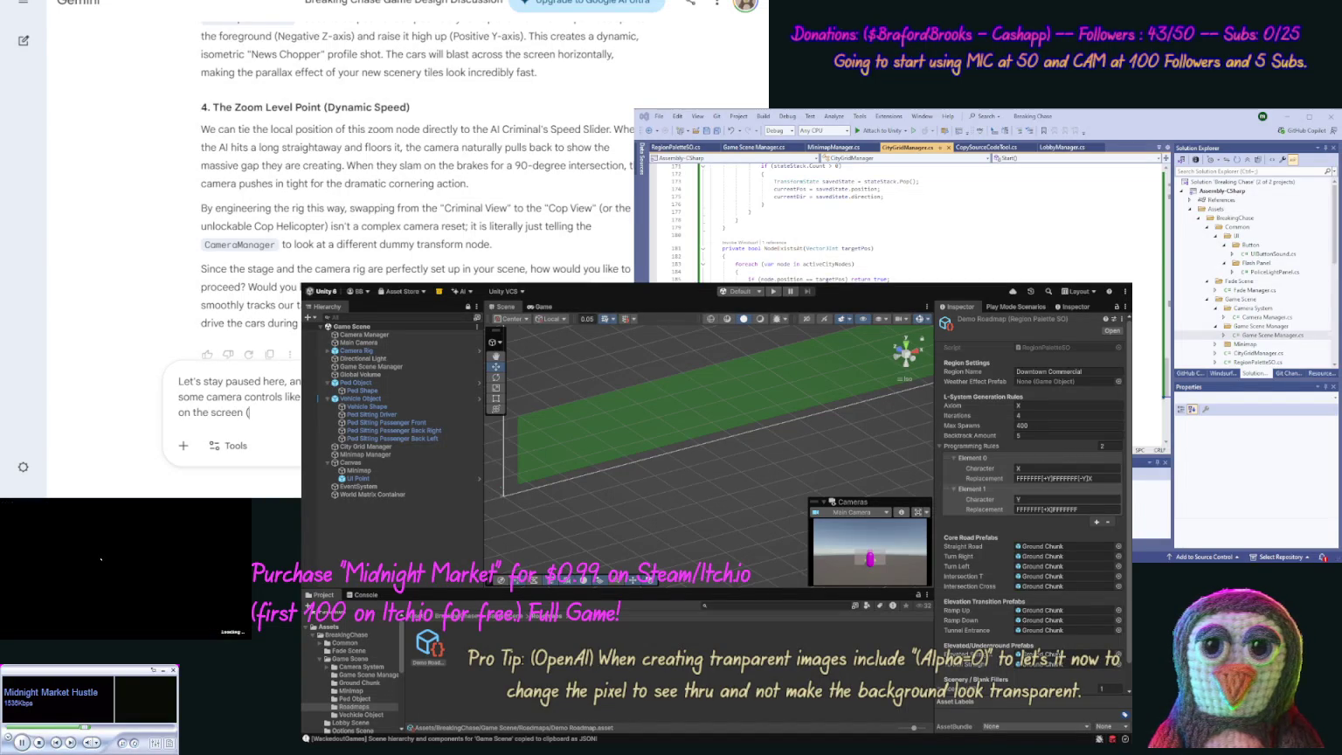
text(ma)
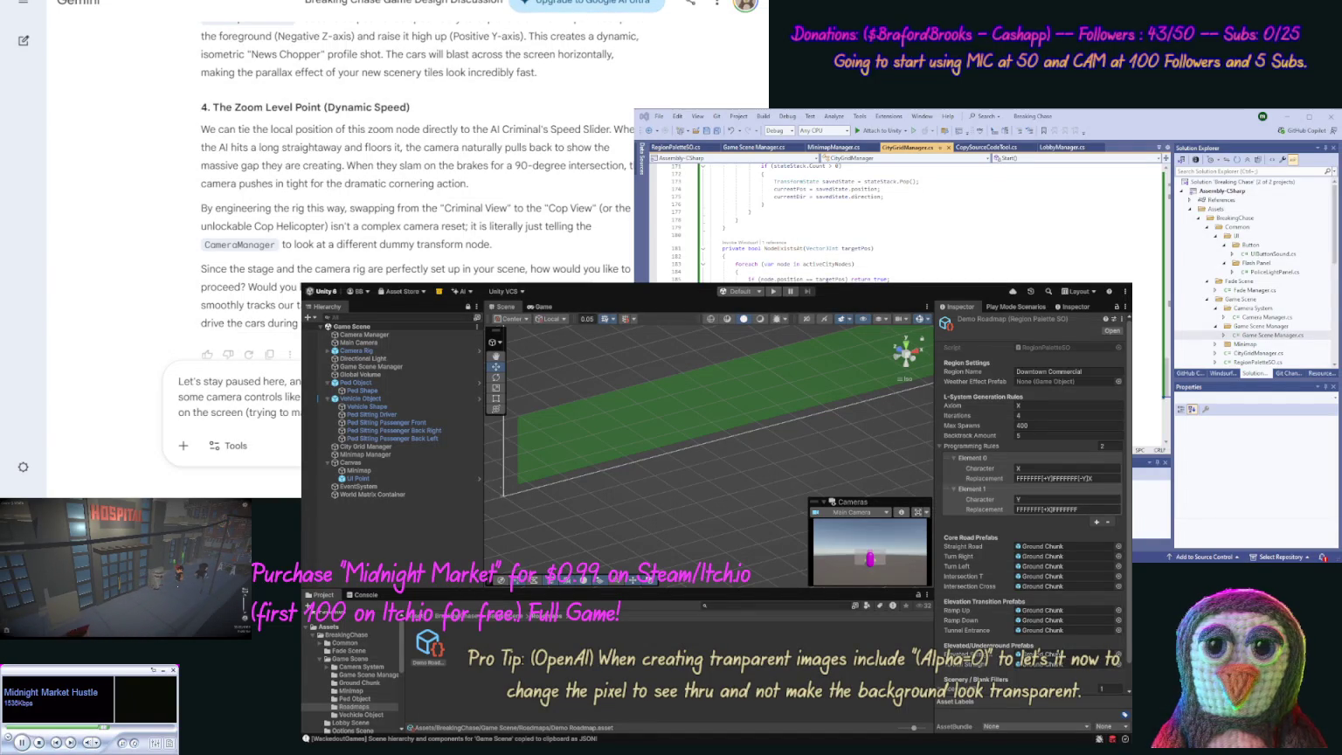
text(code this response.)
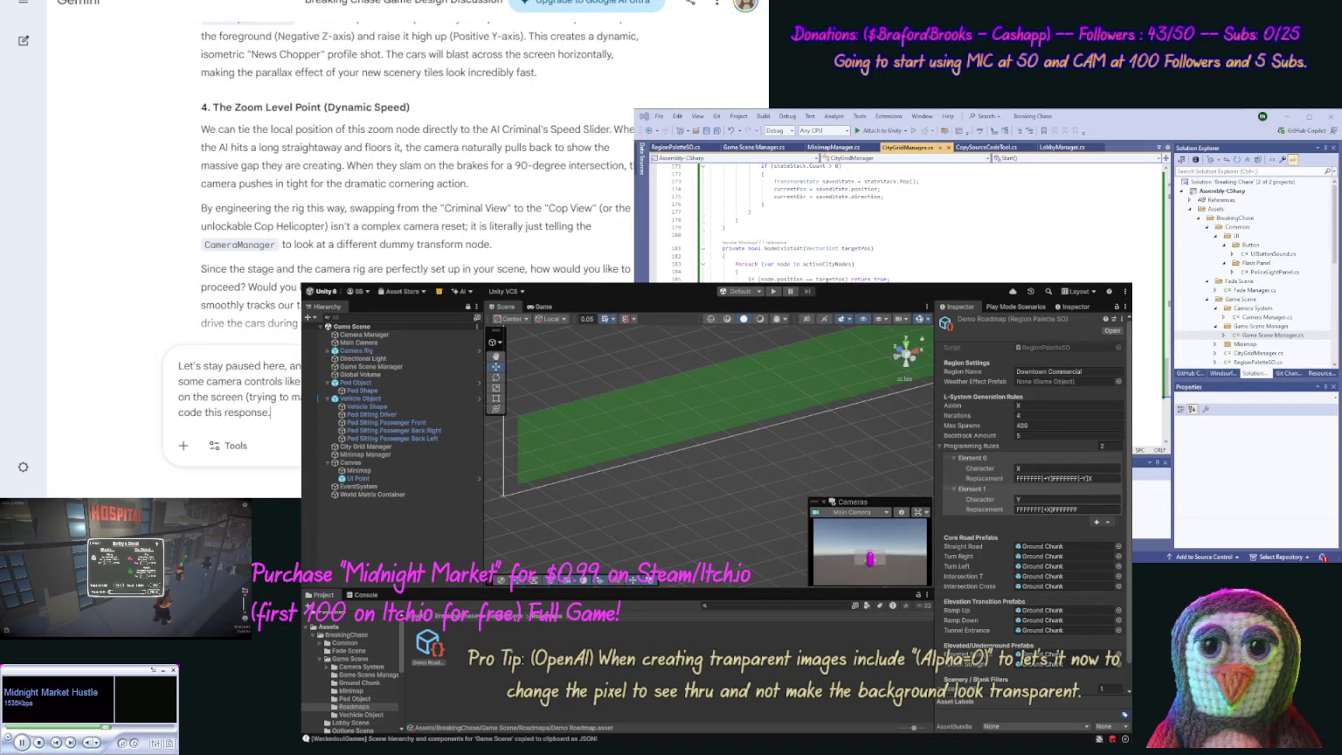
text(show)
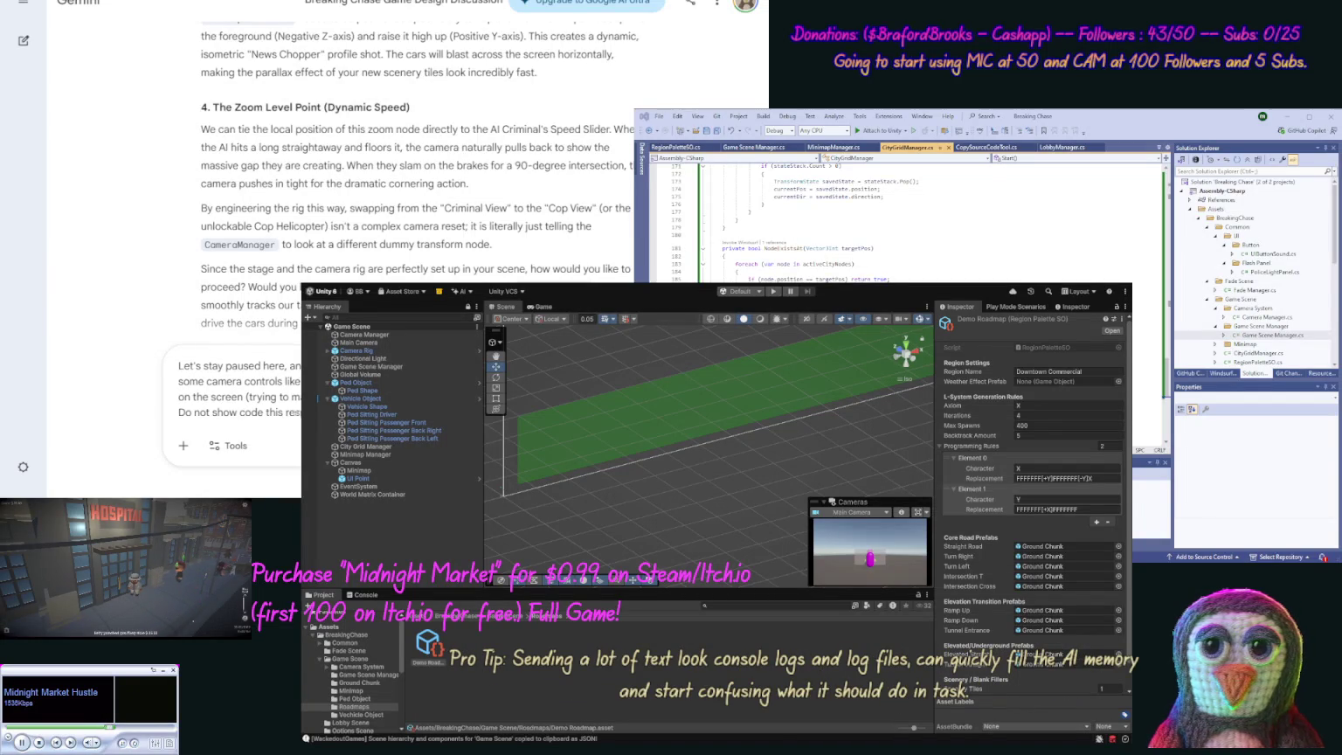
text(override, )
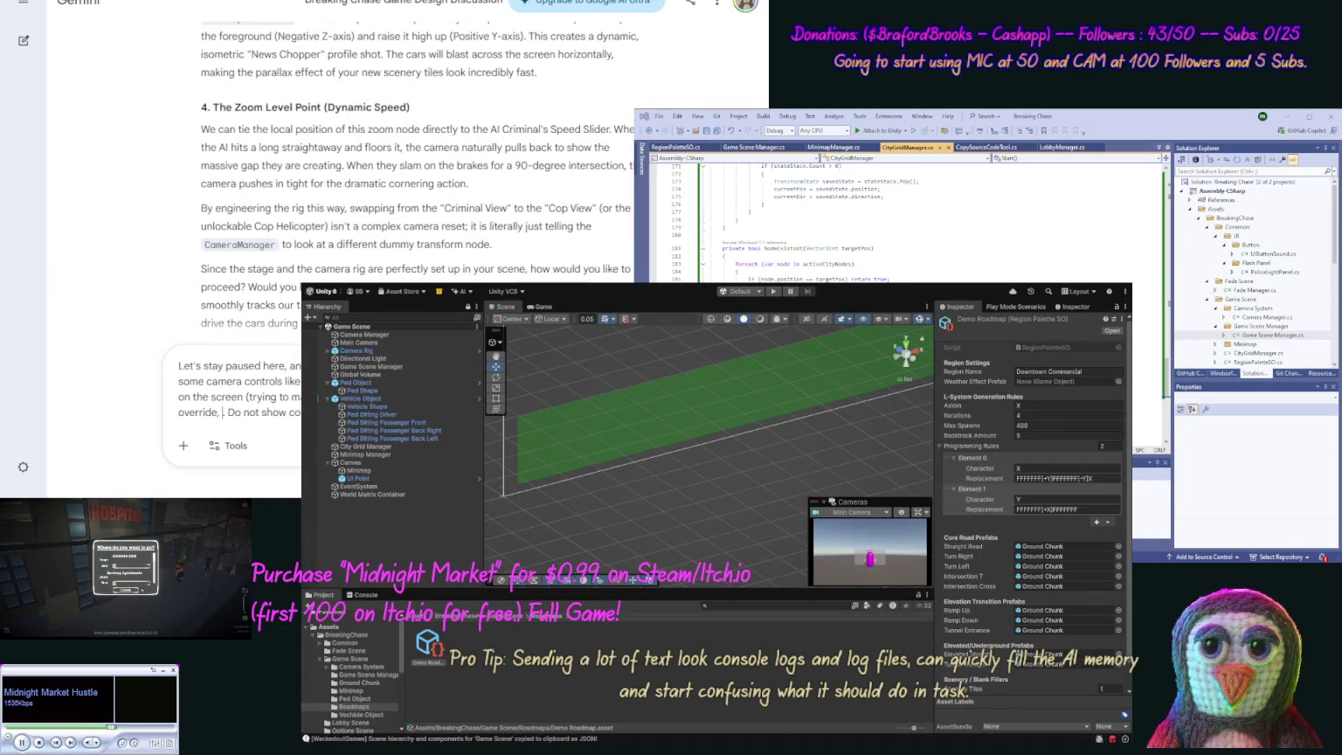
text(maybe a )
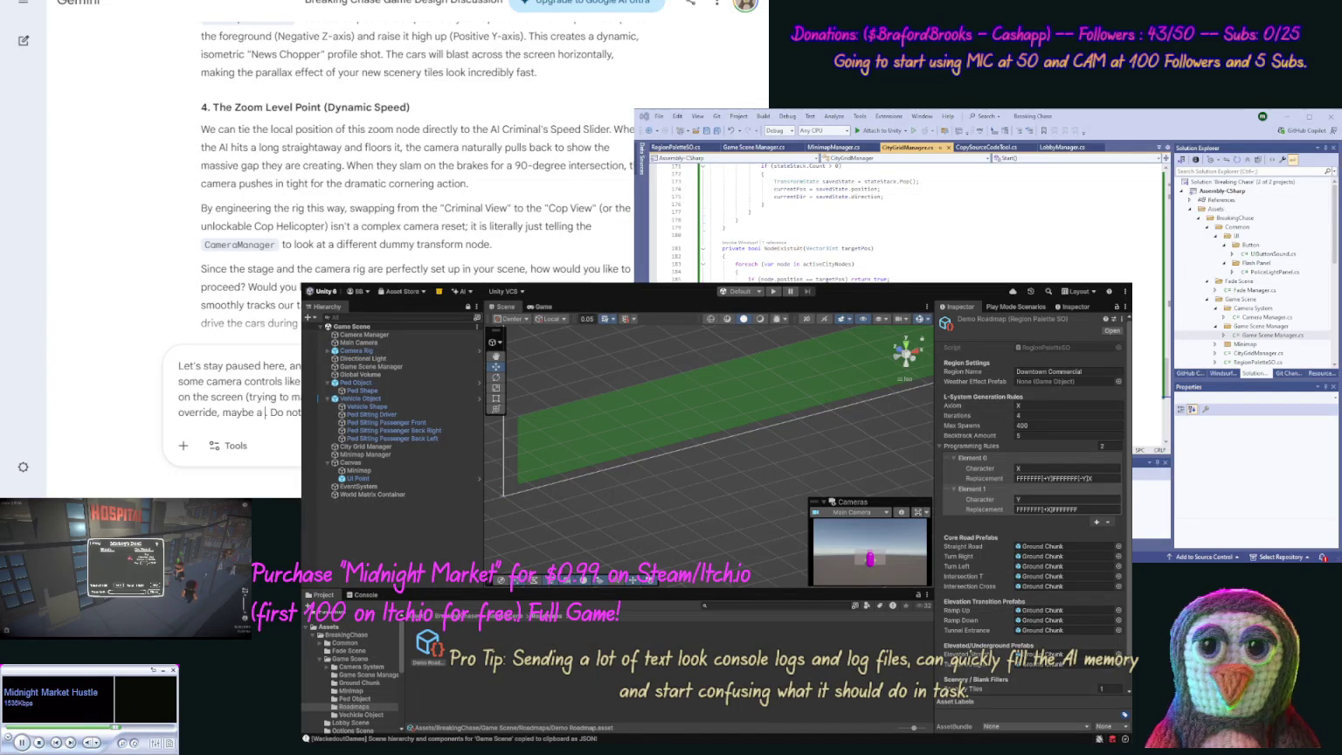
text(user)
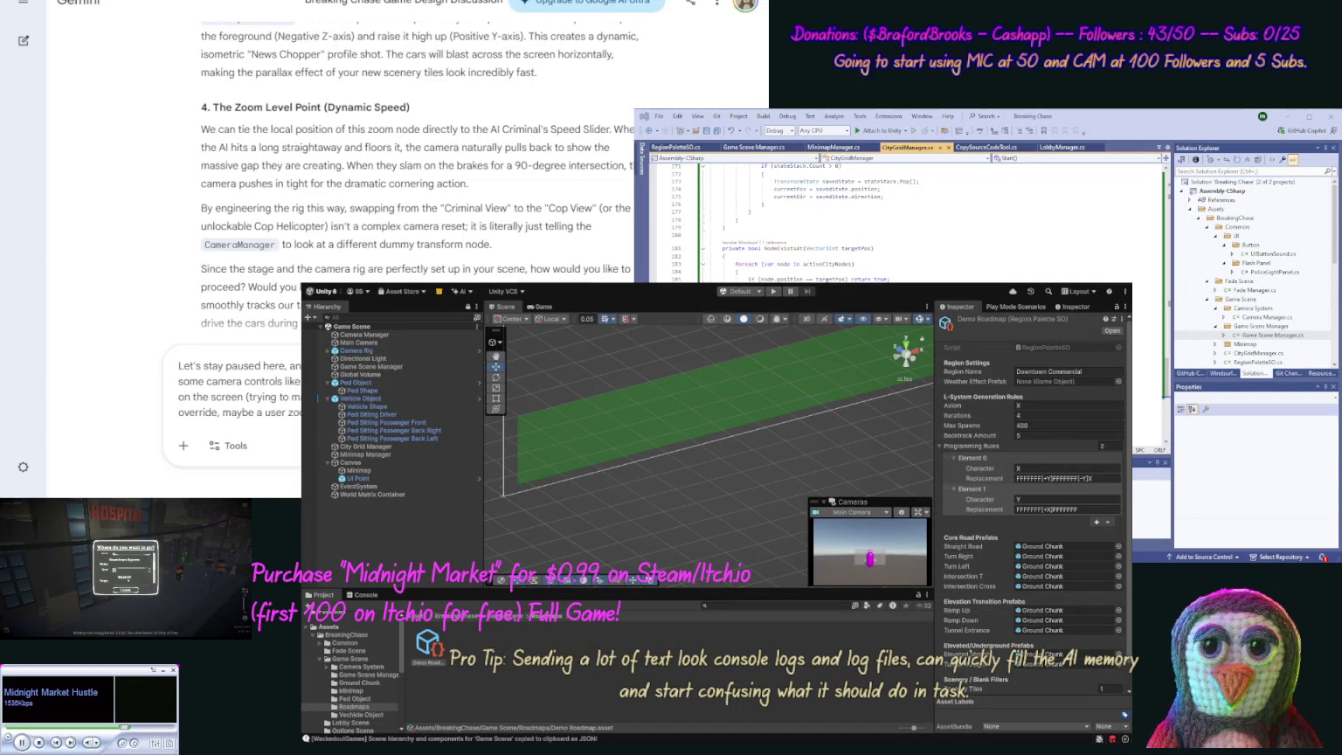
text(response.)
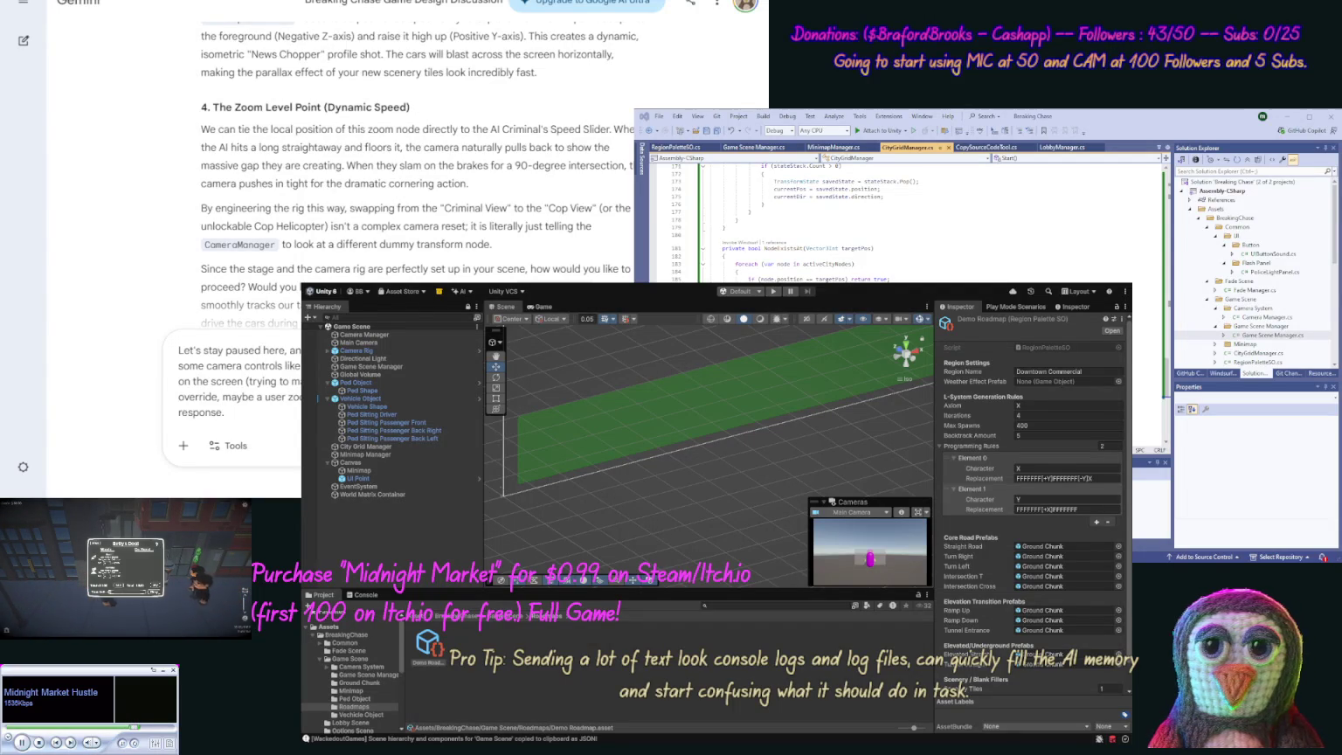
key(Return)
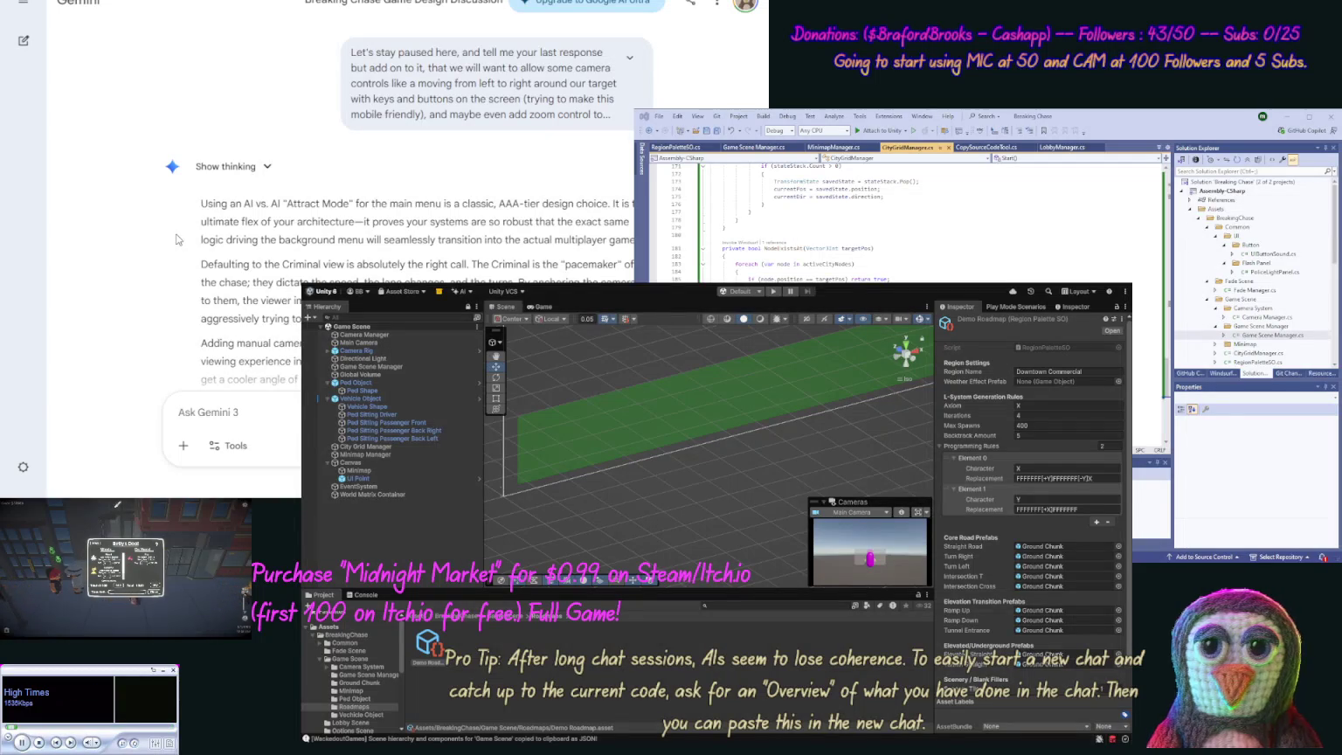
Step: Scroll Gemini's reply down to the Orbital Controls (Left/Right Manual Panning) section
scroll(158, 258, down, 2)
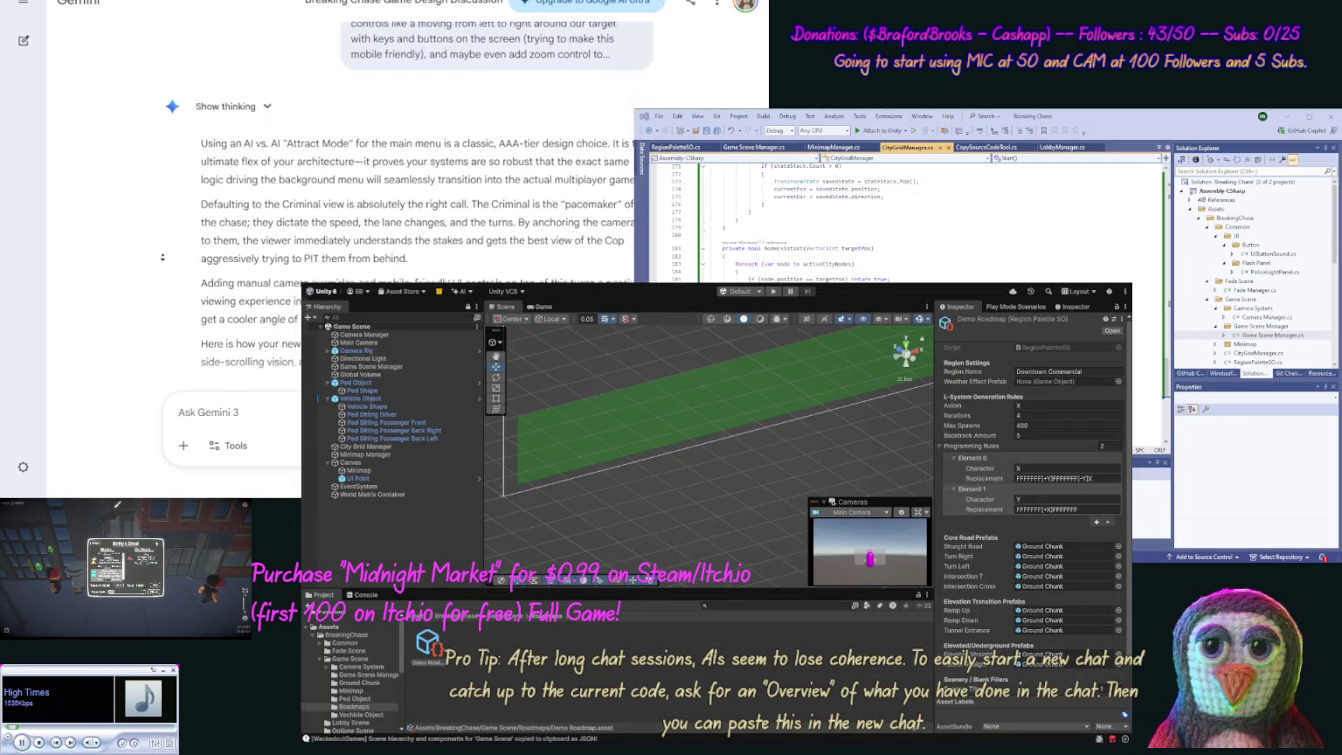
scroll(158, 258, down, 2)
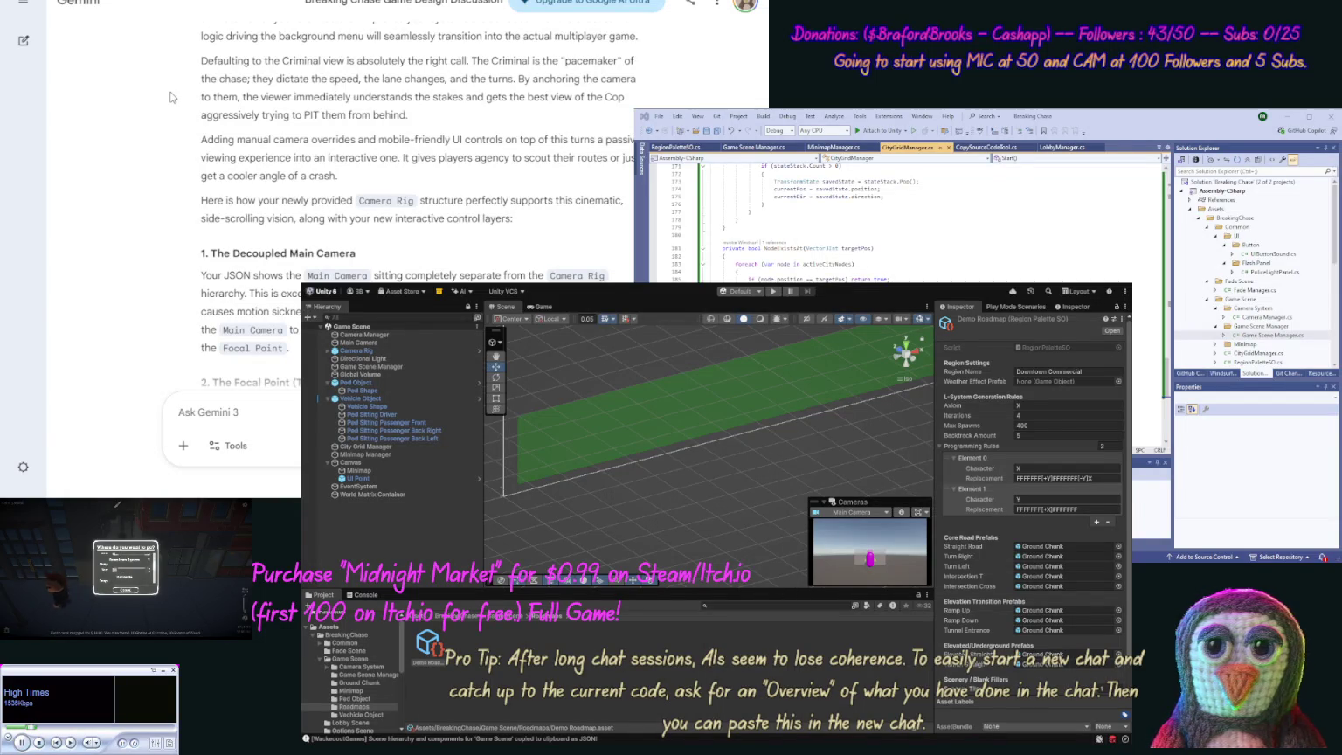
scroll(158, 54, down, 2)
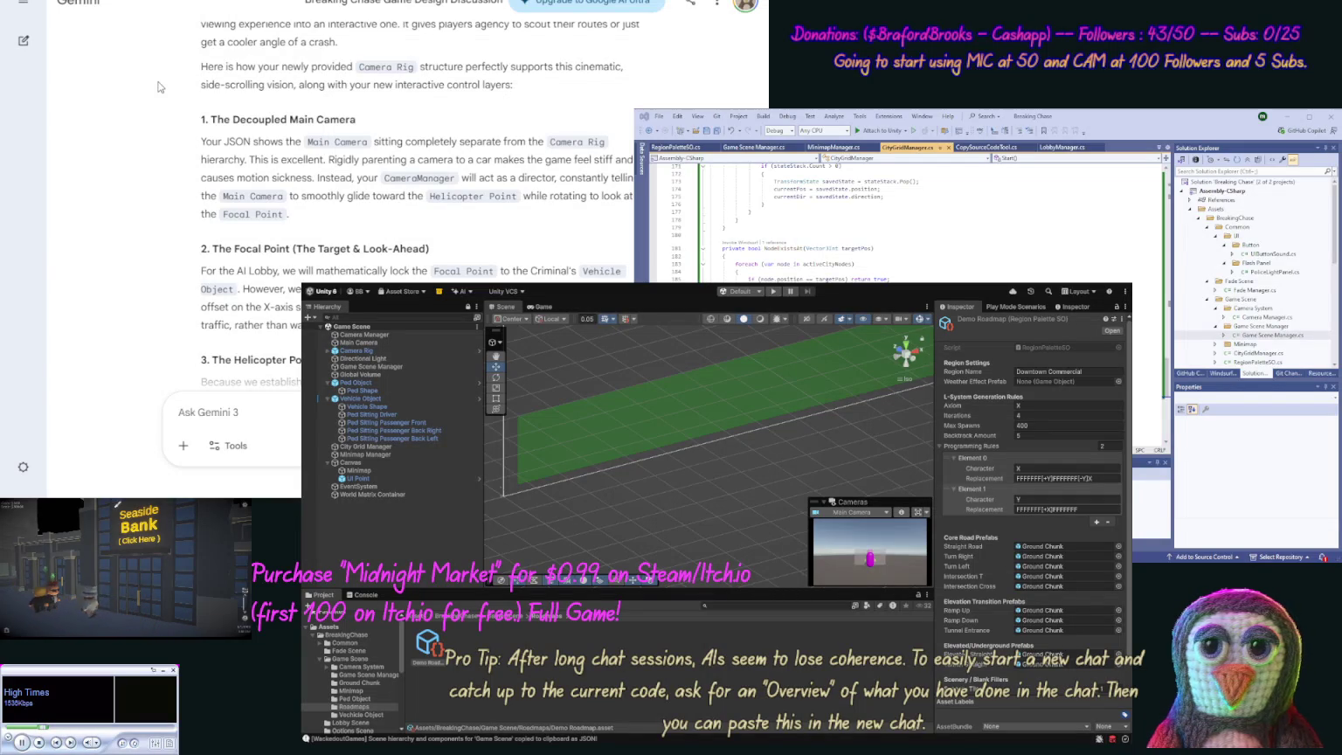
scroll(152, 127, down, 2)
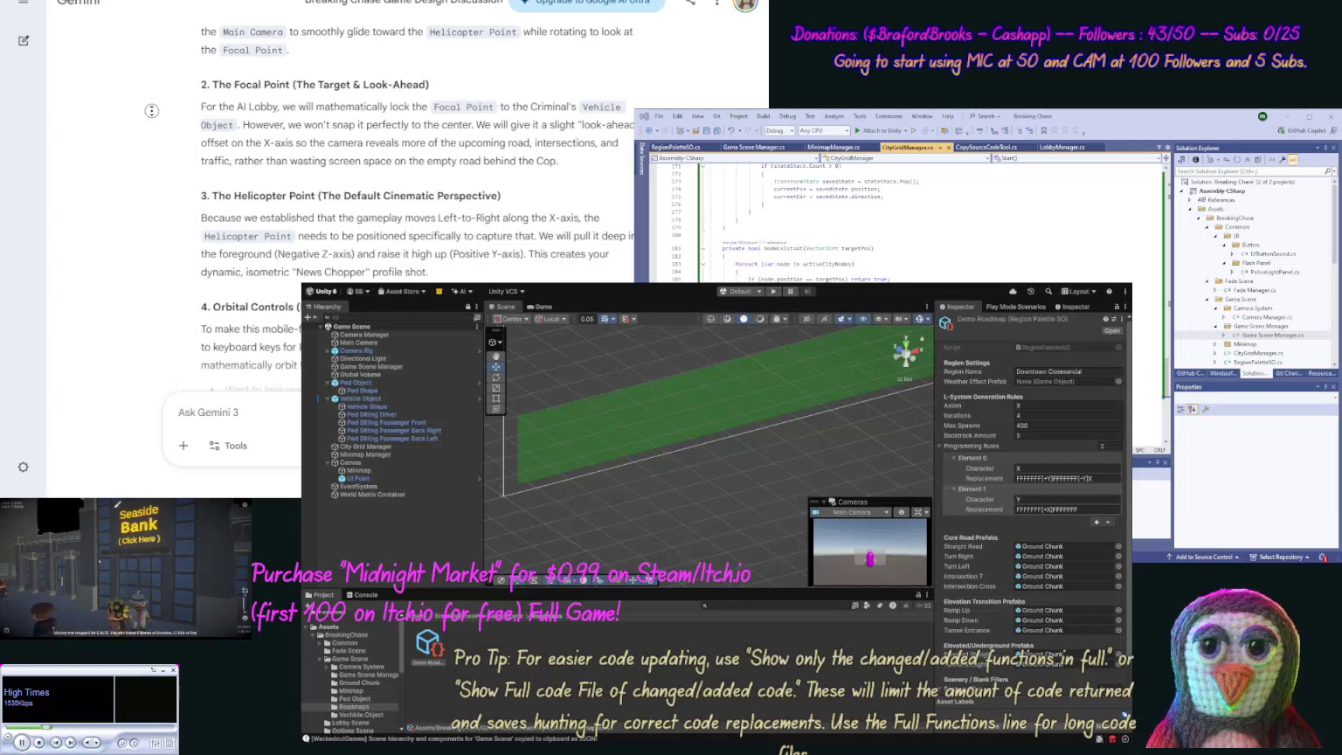
scroll(145, 142, down, 1)
scroll(145, 143, down, 3)
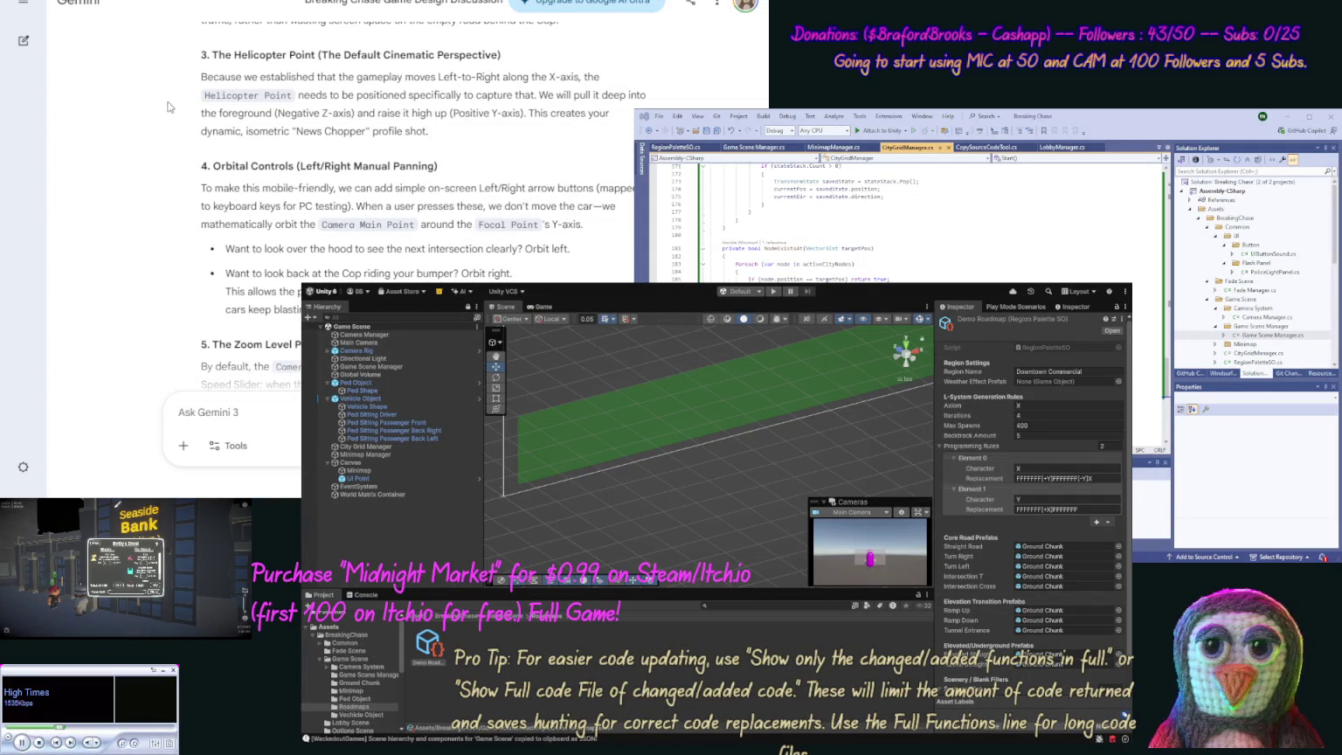
scroll(166, 102, down, 2)
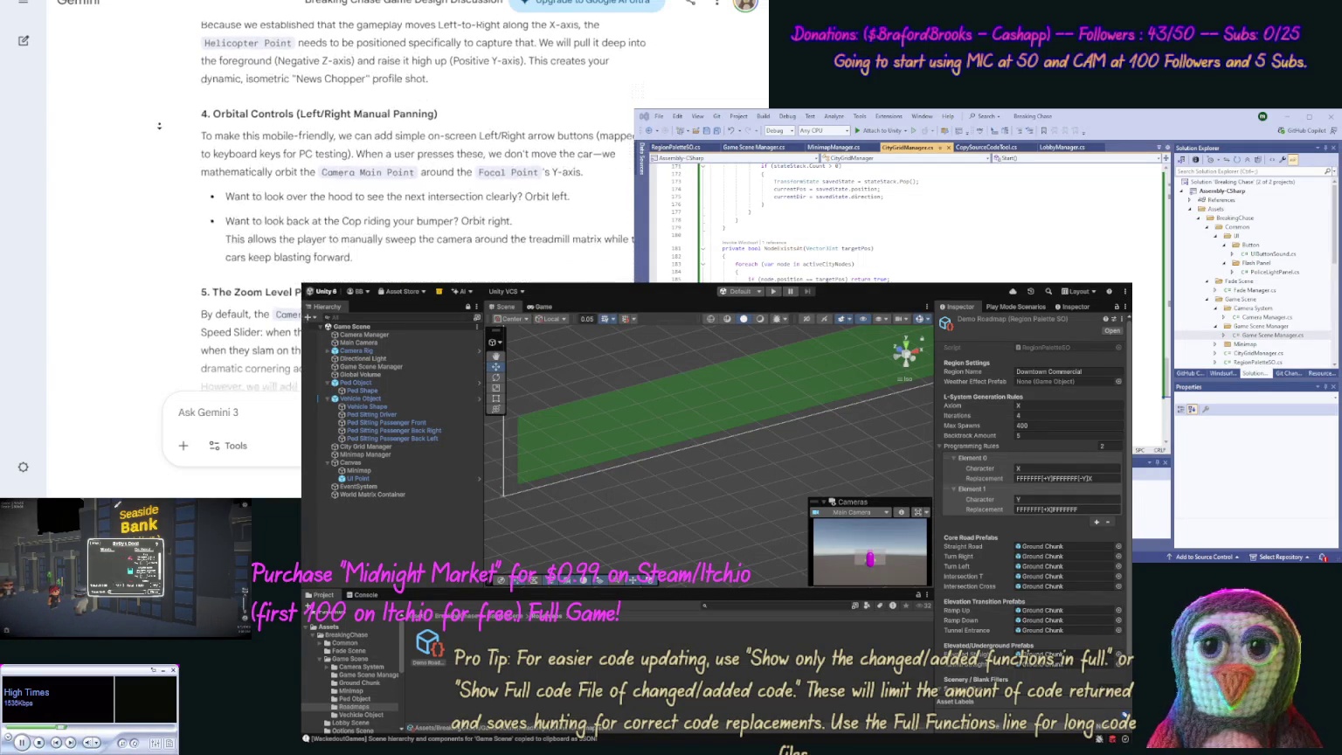
scroll(160, 126, down, 2)
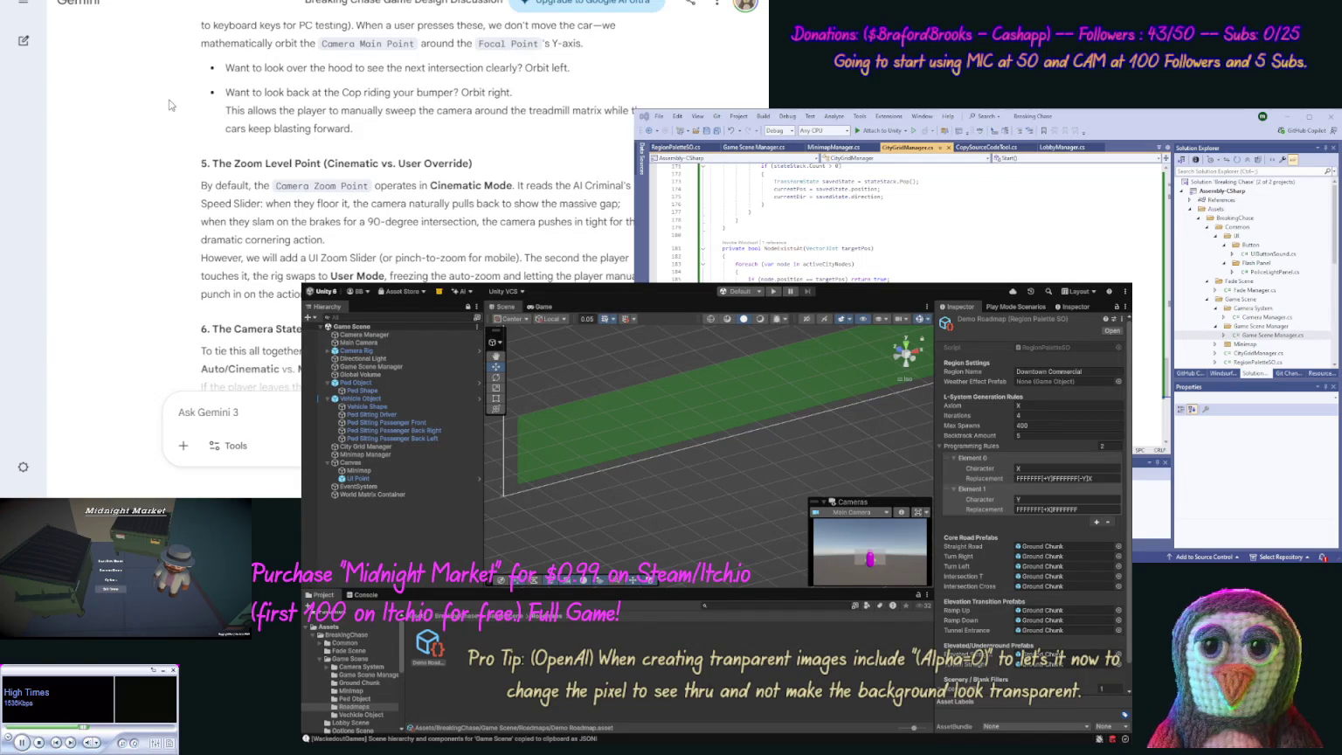
scroll(165, 118, down, 1)
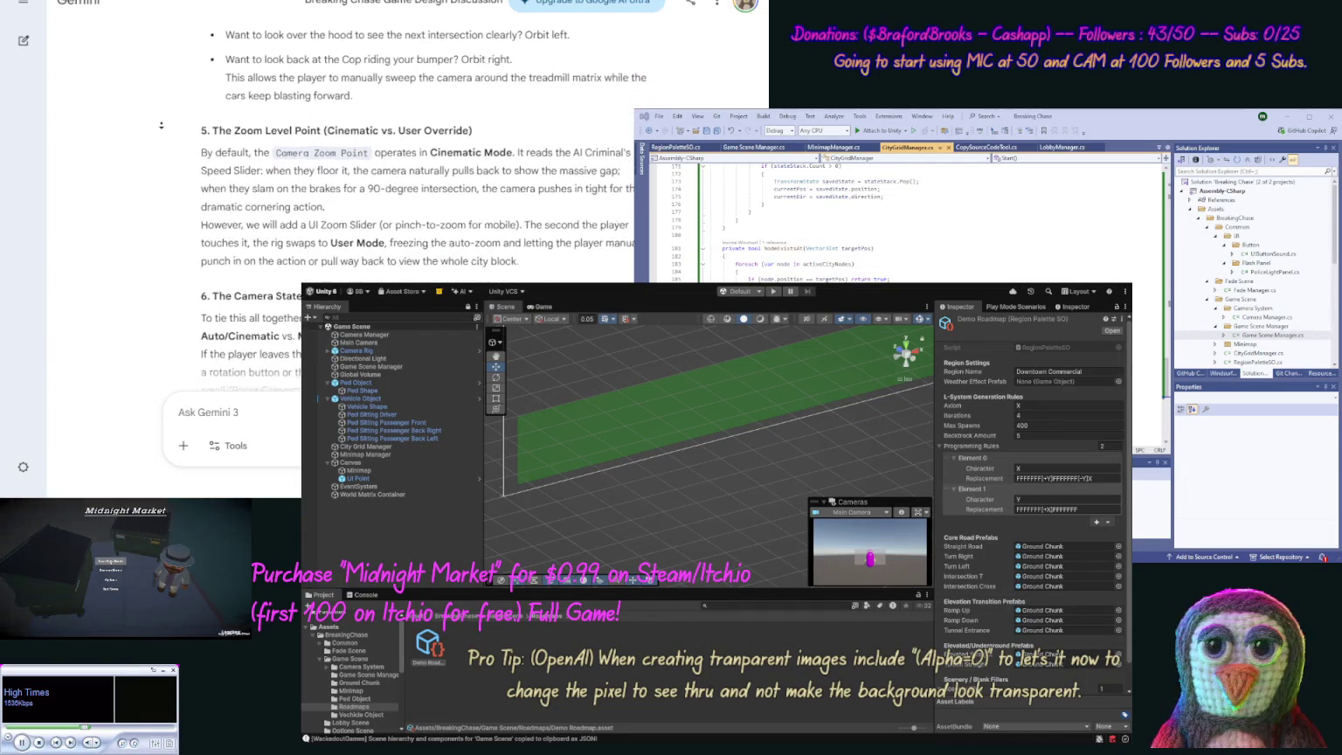
scroll(161, 126, down, 2)
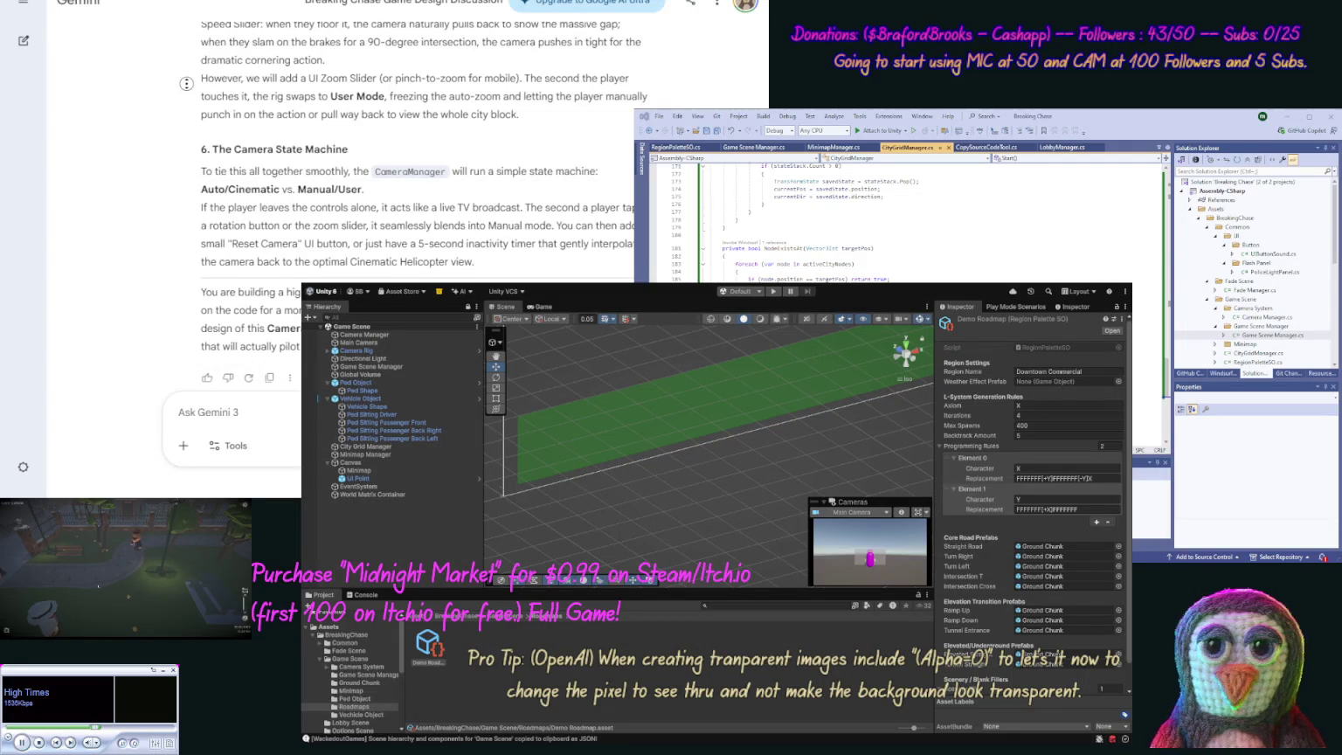
scroll(190, 102, down, 1)
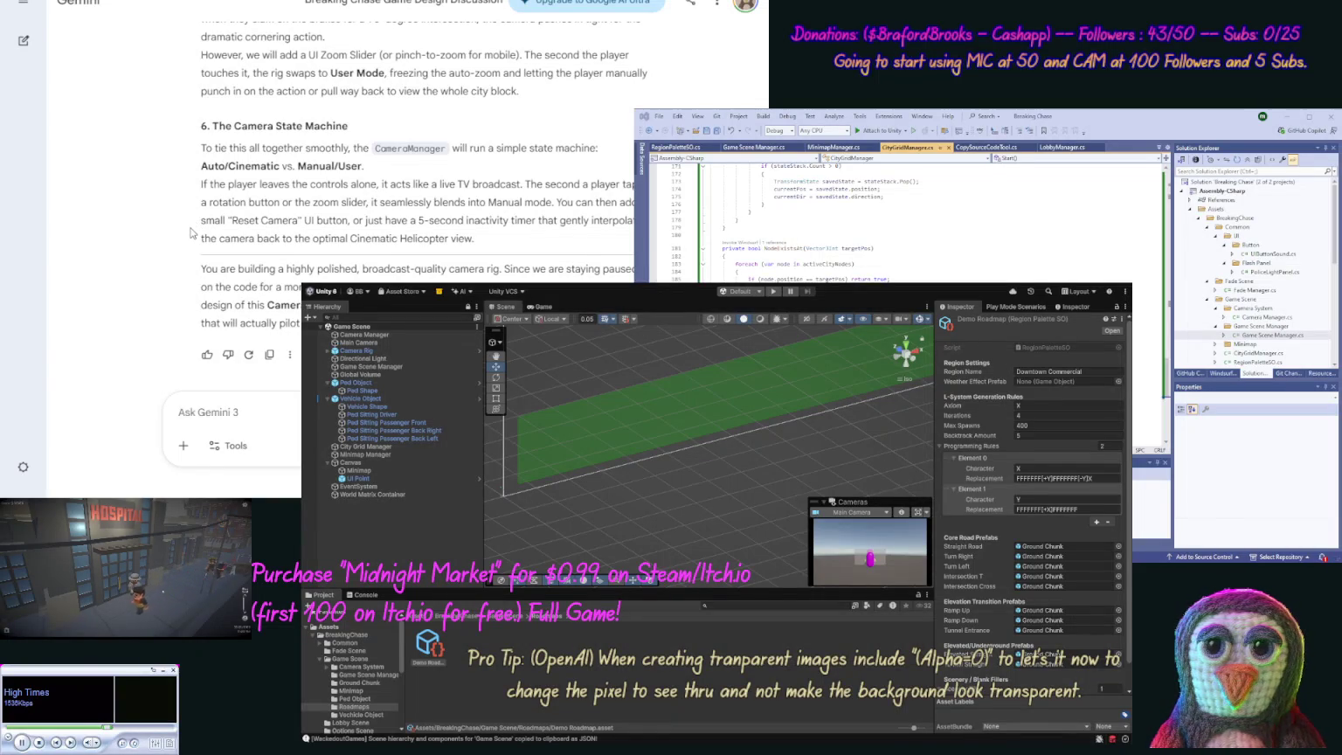
drag(495, 244, 367, 220)
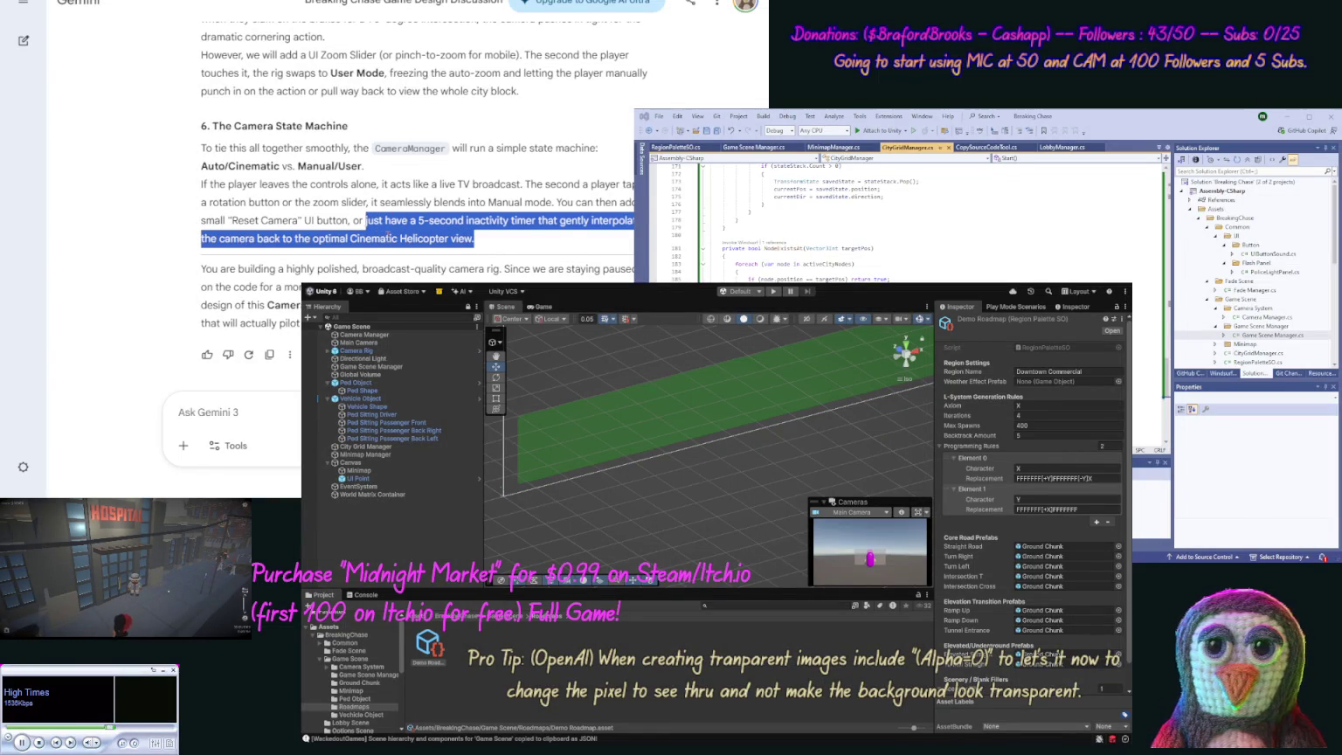
Step: Reply to Gemini with the pasted 5-second inactivity timer passage, asking for next steps toward a working prototype
click(219, 412)
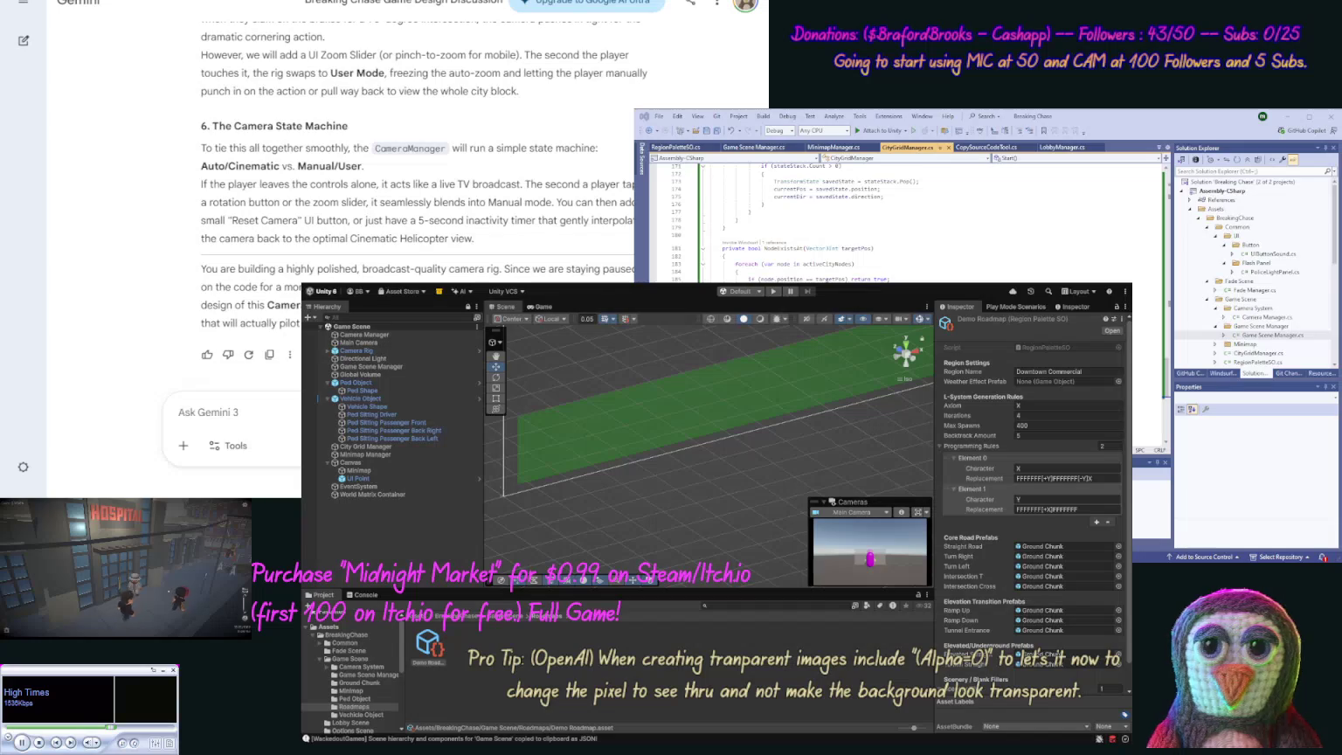
text(I like the ")
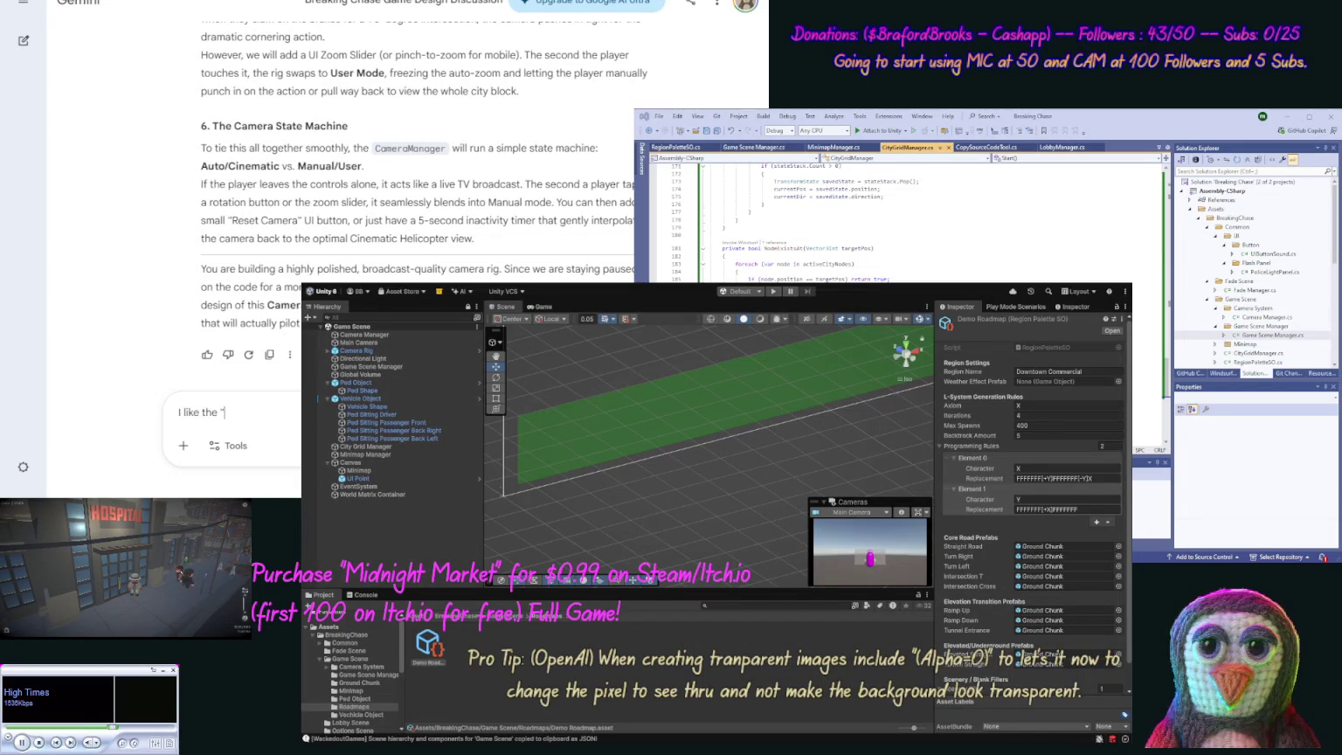
key(ctrl+v)
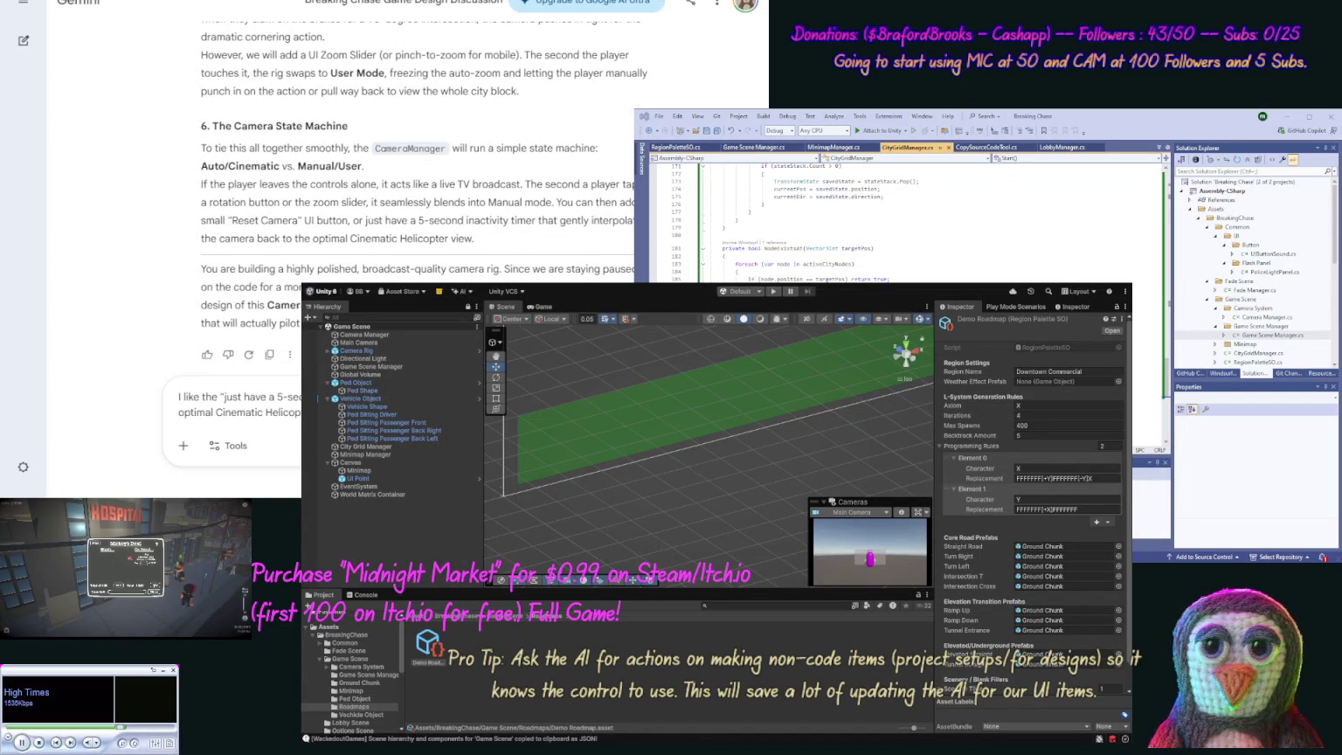
text(of doing this a)
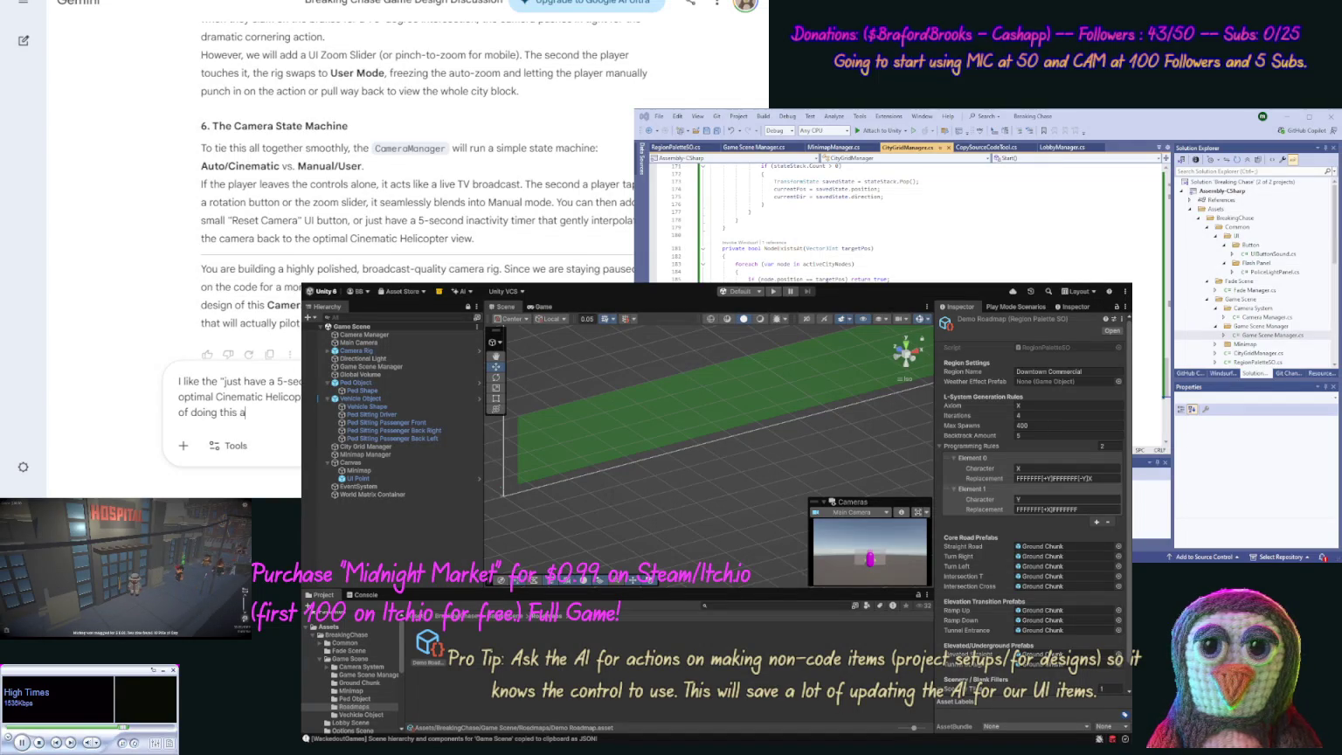
text(s our next s)
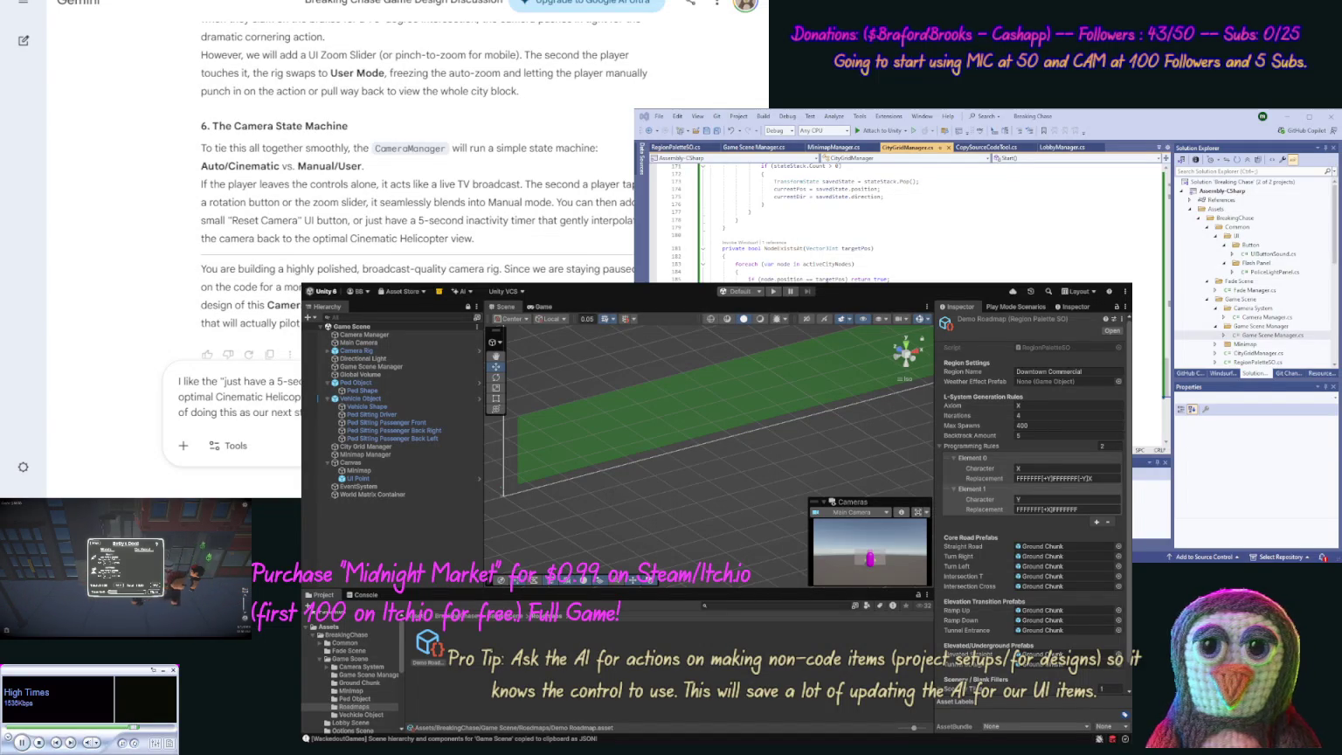
text(working p)
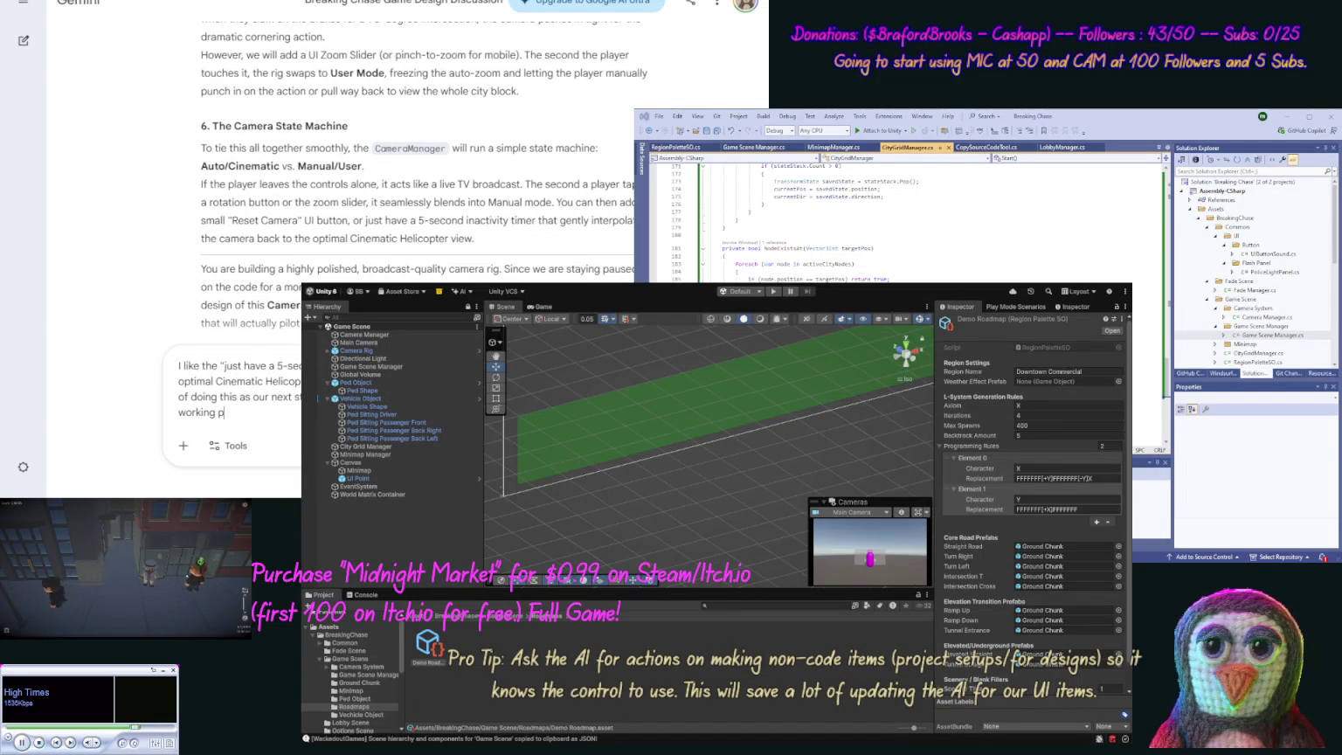
text(rototype)
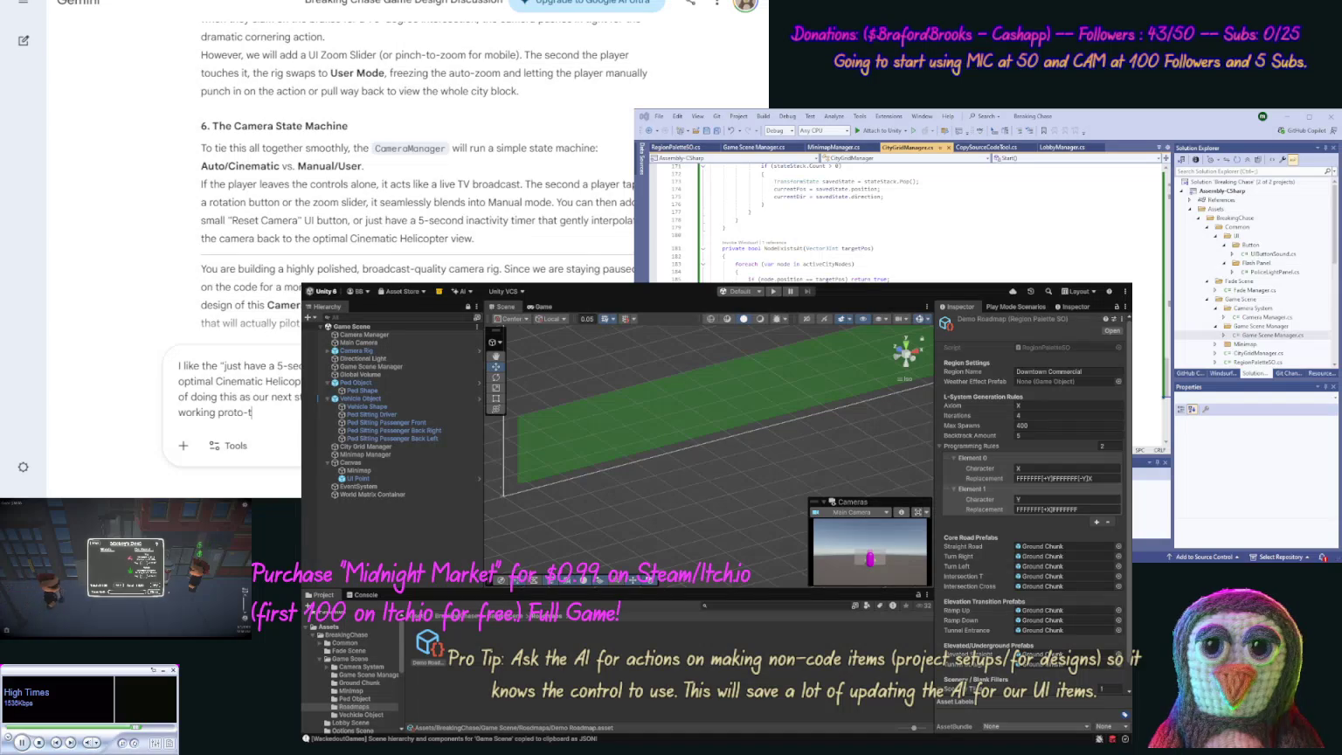
key(Return)
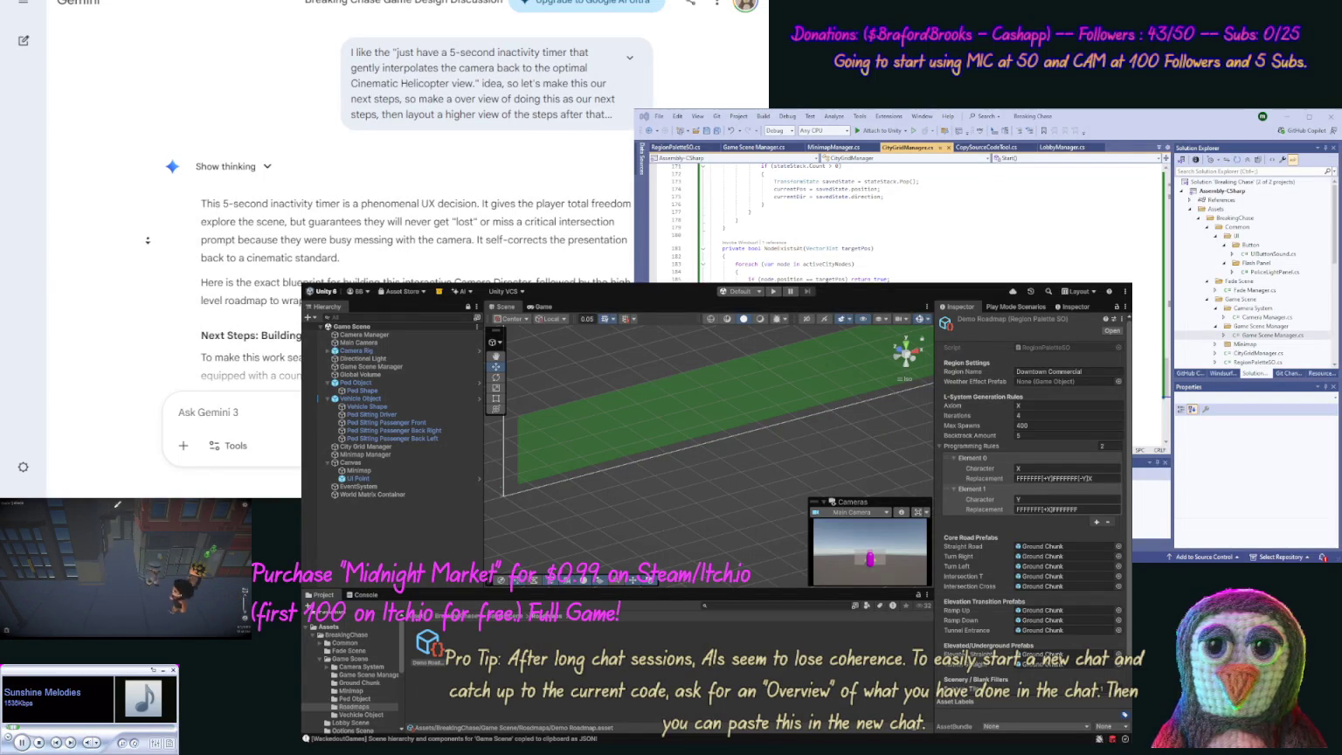
scroll(149, 251, down, 2)
scroll(148, 251, down, 1)
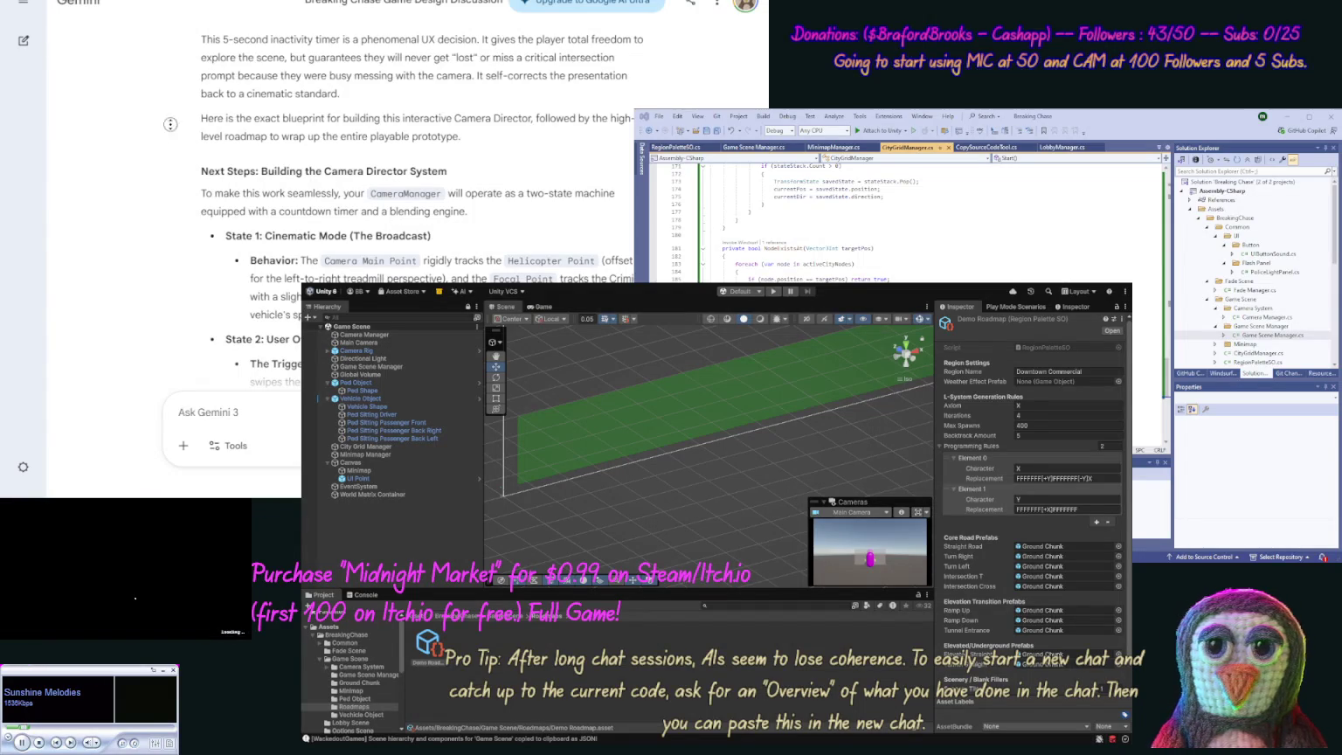
scroll(172, 140, down, 3)
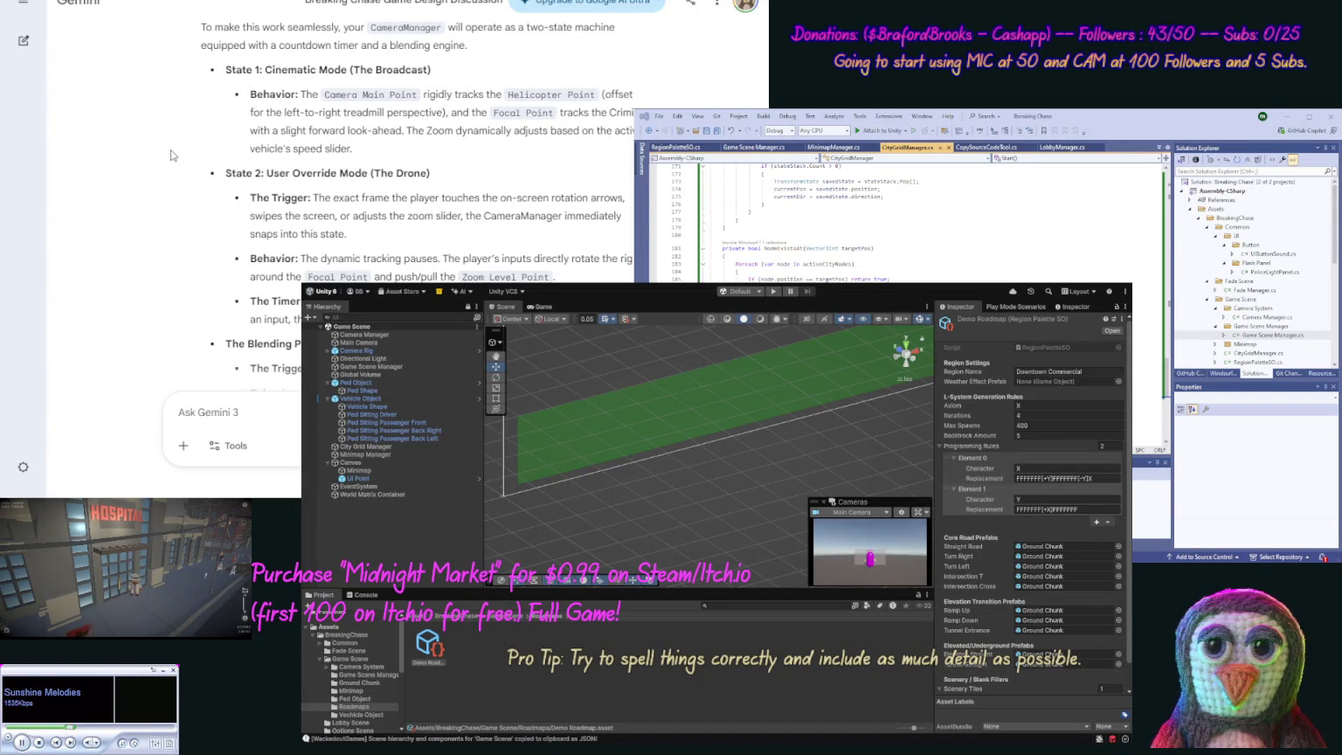
middle_click(171, 181)
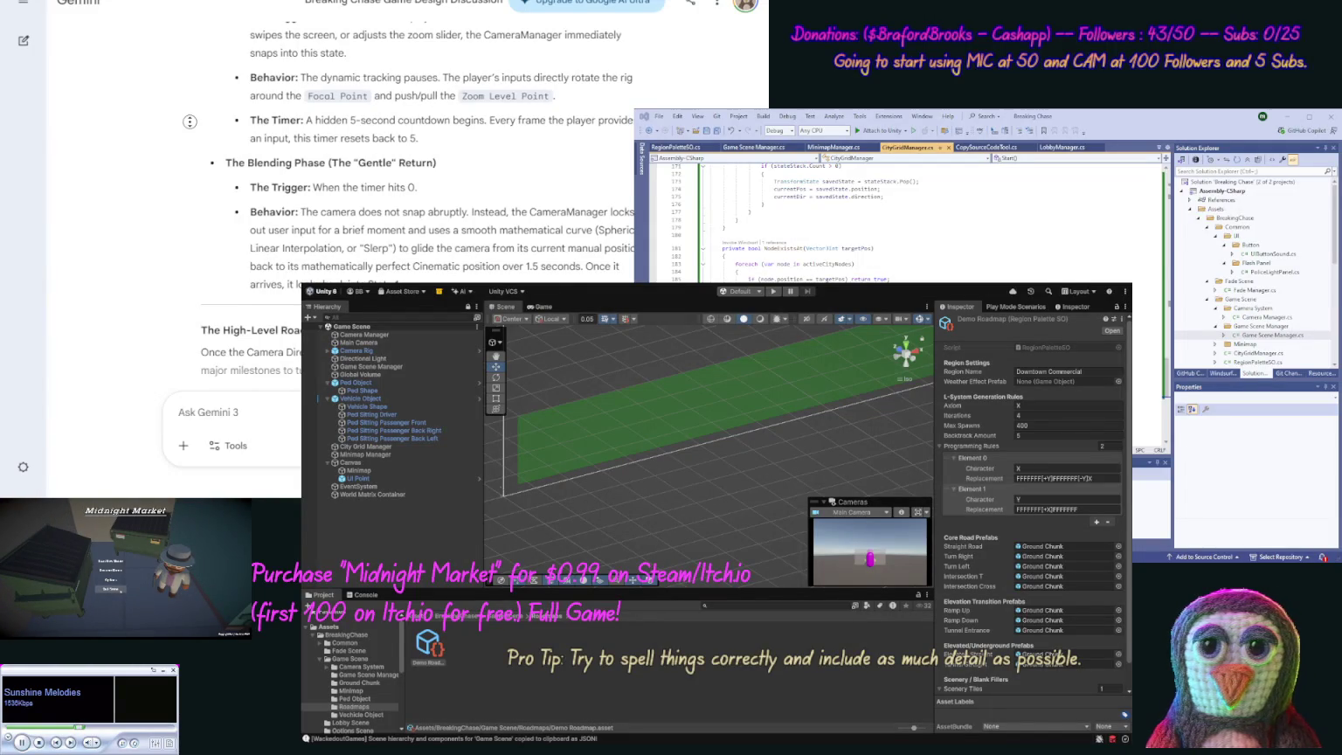
scroll(194, 169, down, 3)
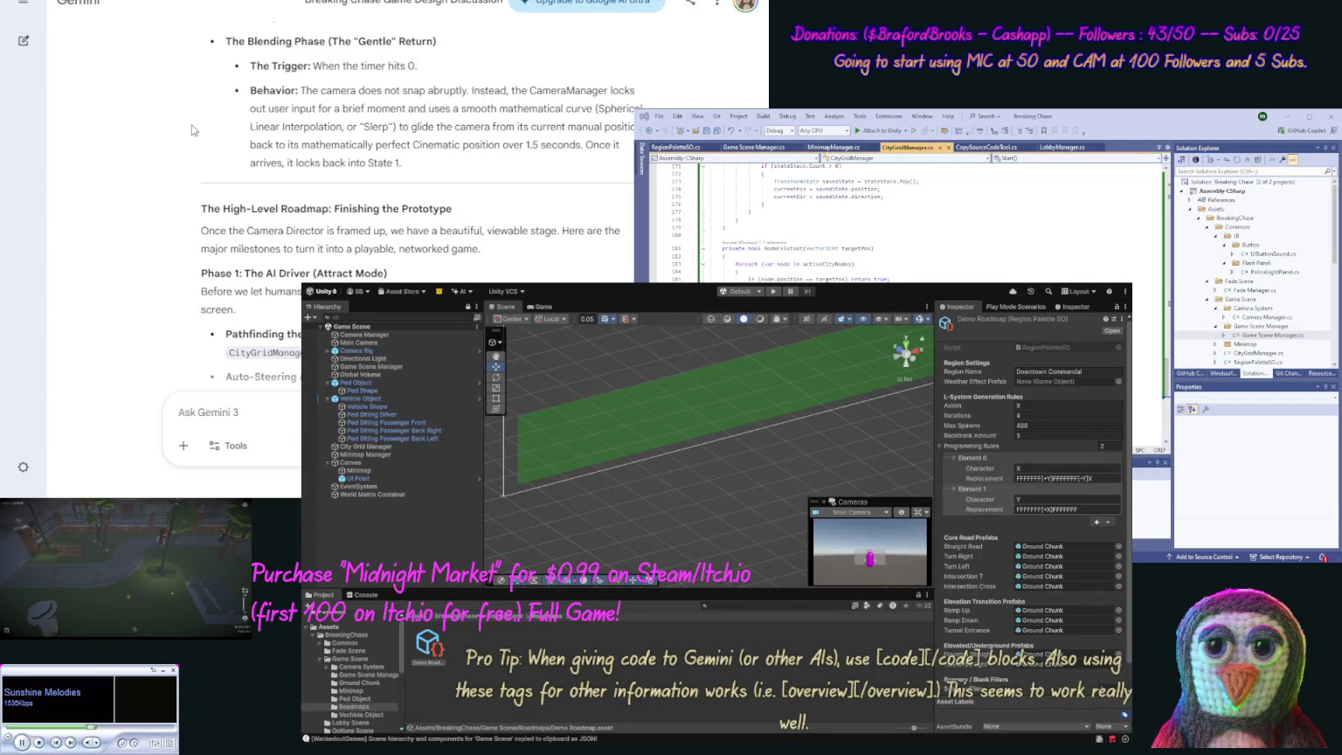
scroll(174, 142, down, 3)
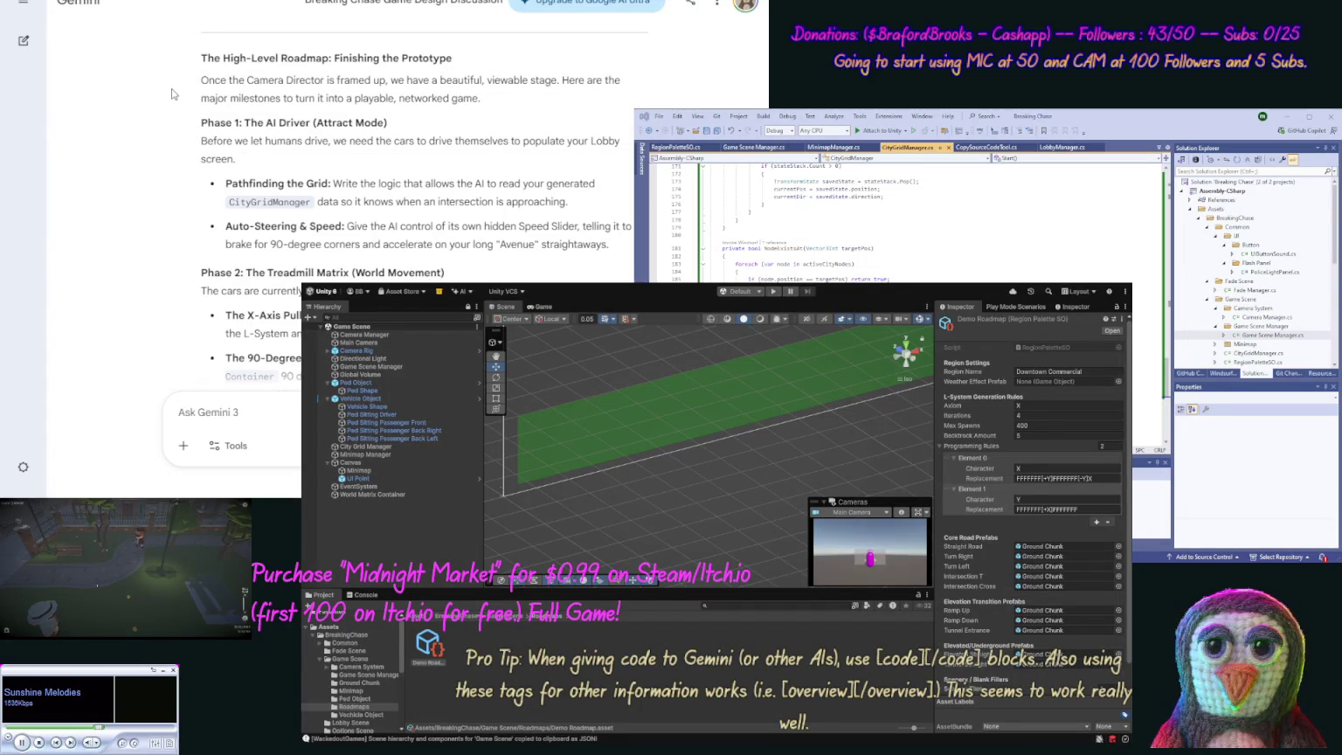
scroll(173, 105, down, 2)
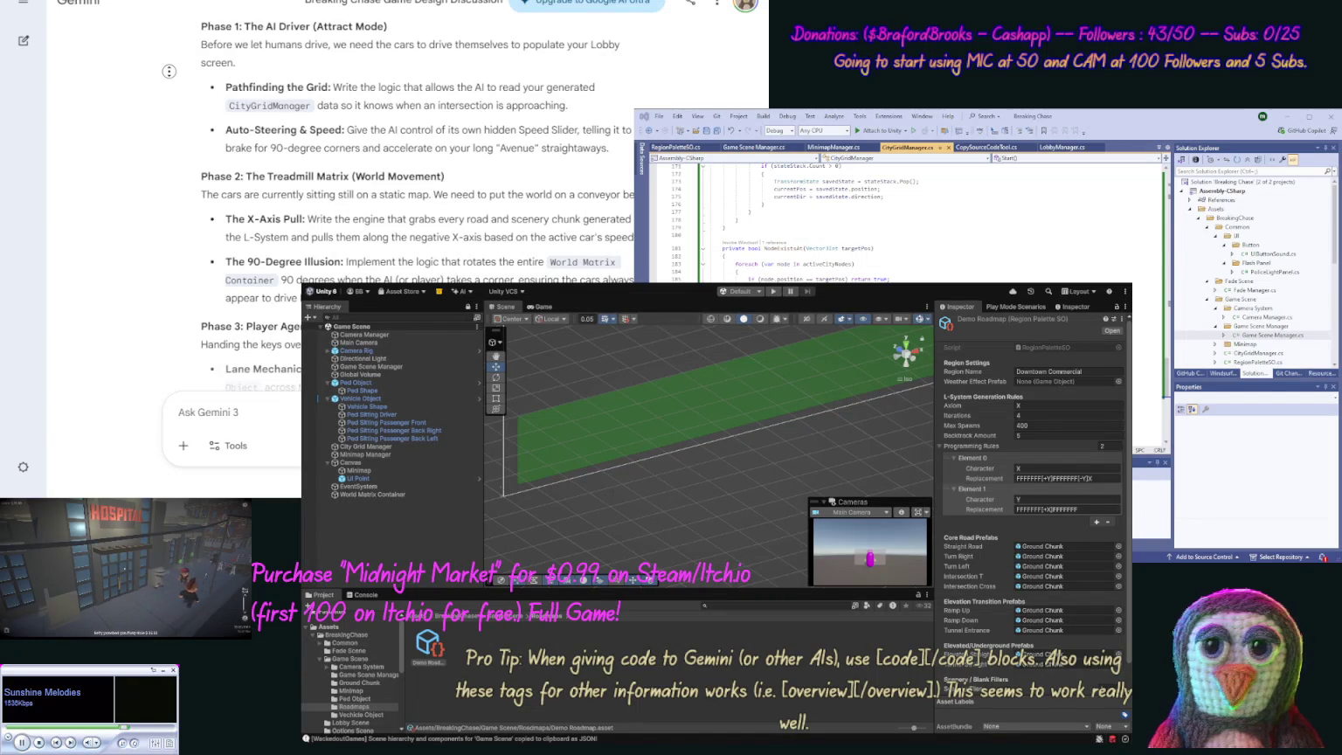
scroll(169, 97, down, 3)
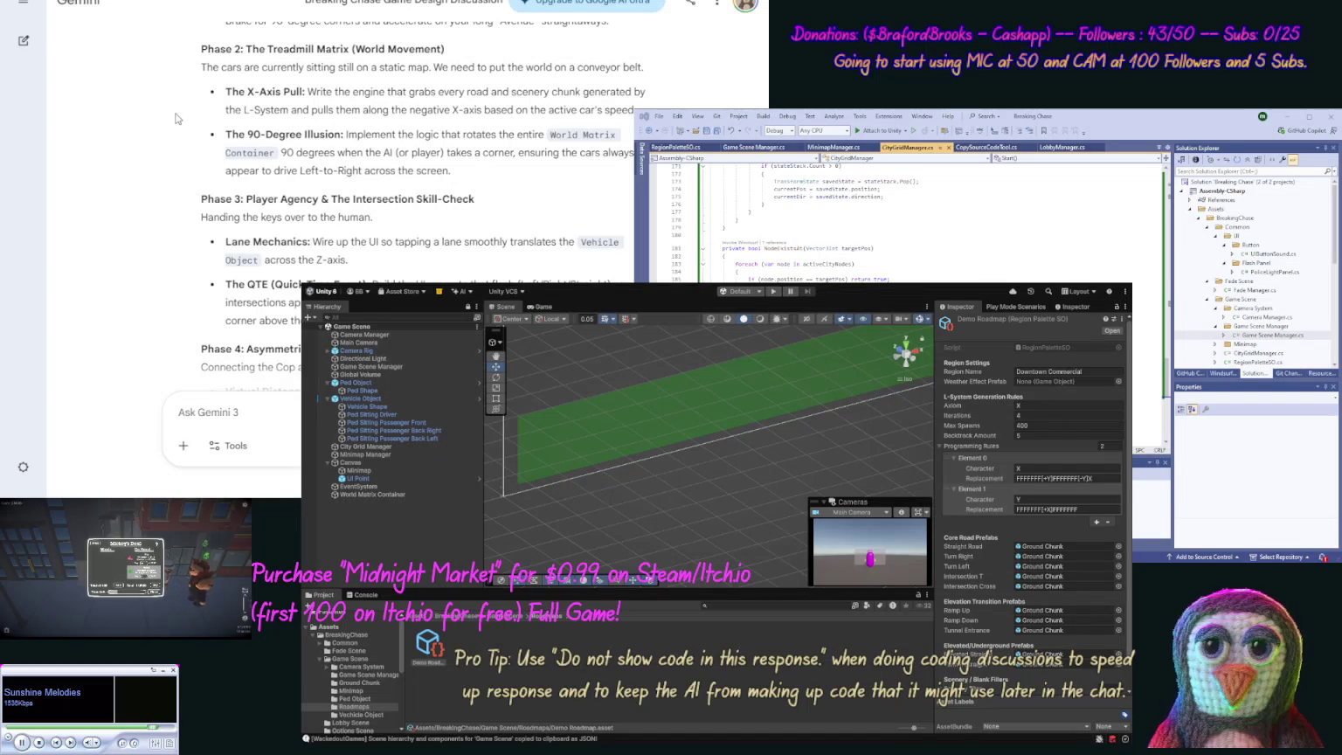
scroll(170, 131, down, 3)
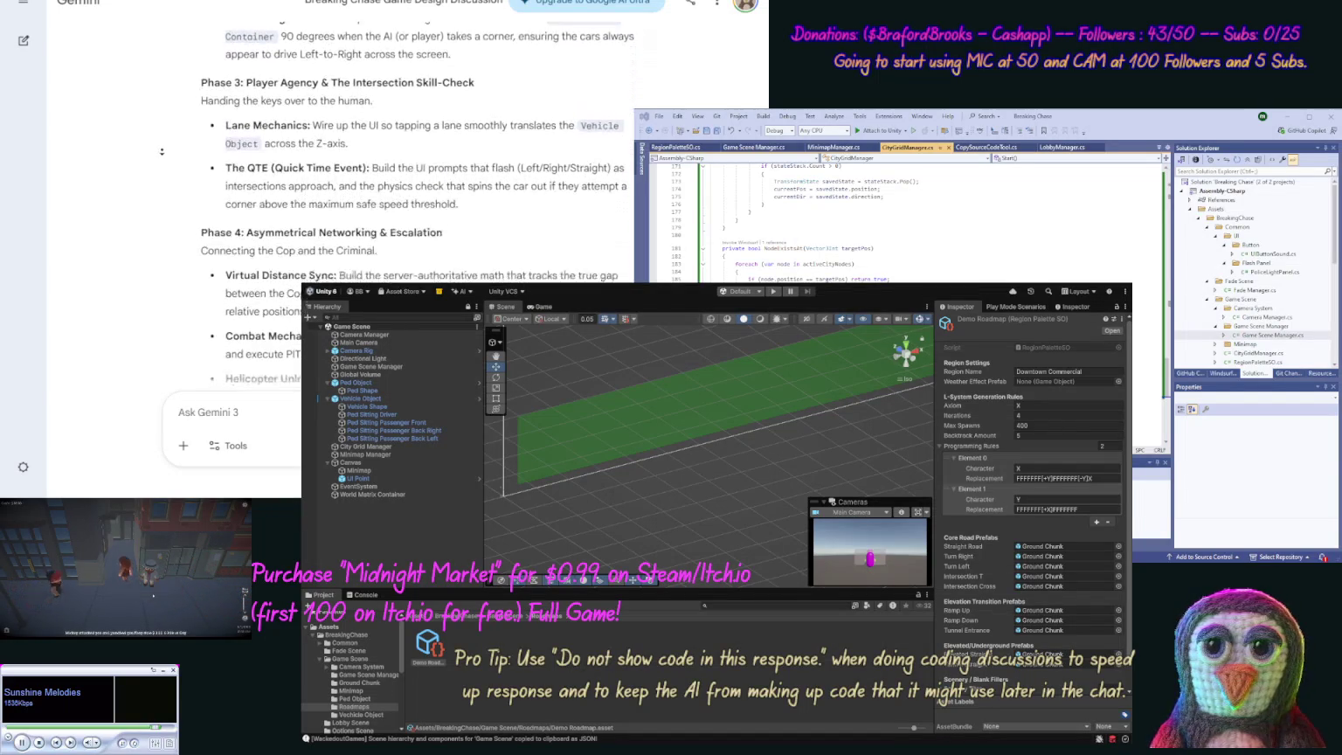
scroll(161, 153, down, 1)
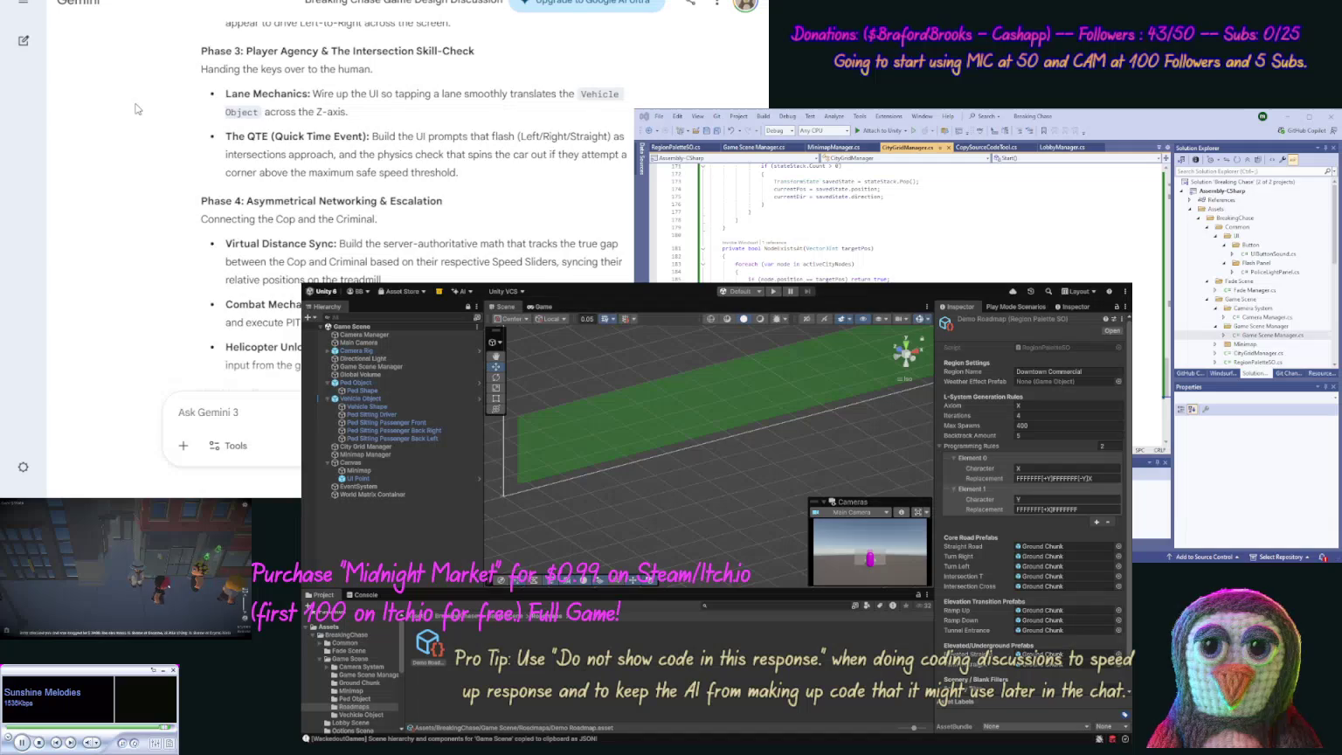
middle_click(143, 165)
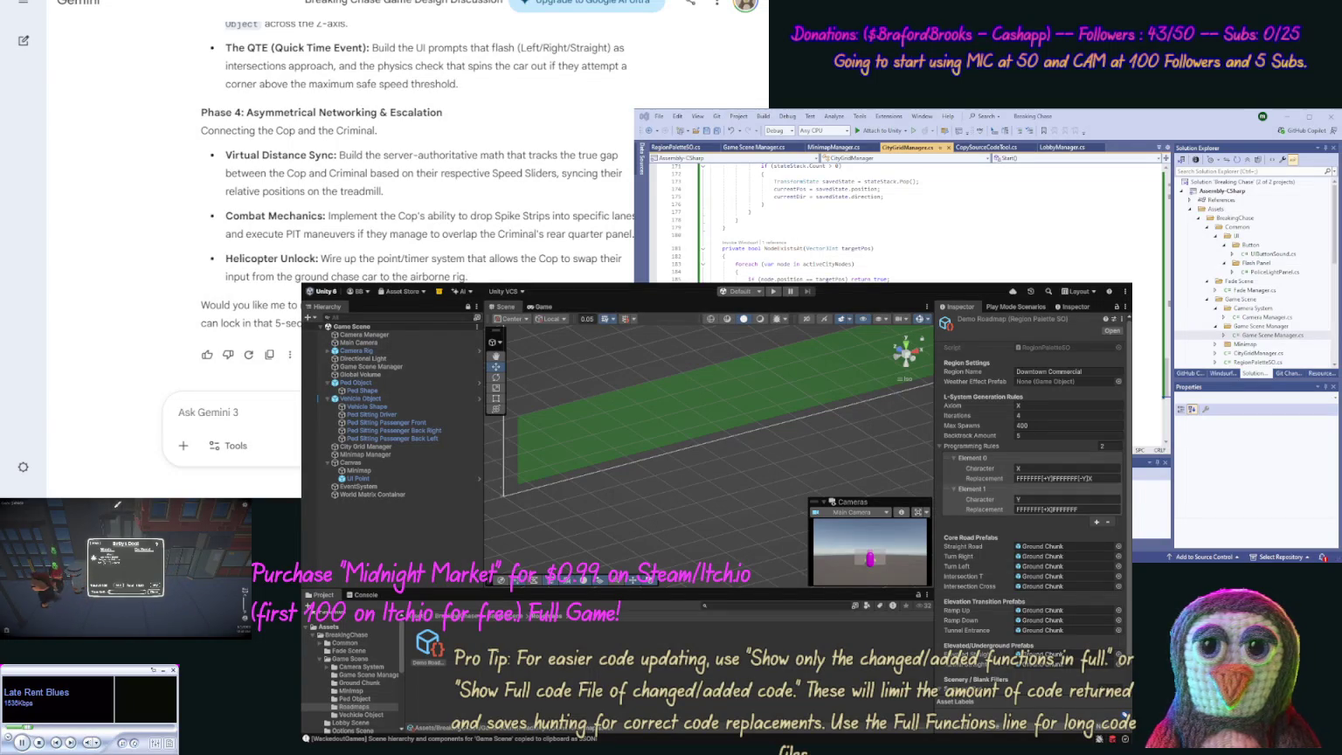
Step: Tell Gemini it's bedtime and ask for a code-free recap of the project work so far
text(No it t)
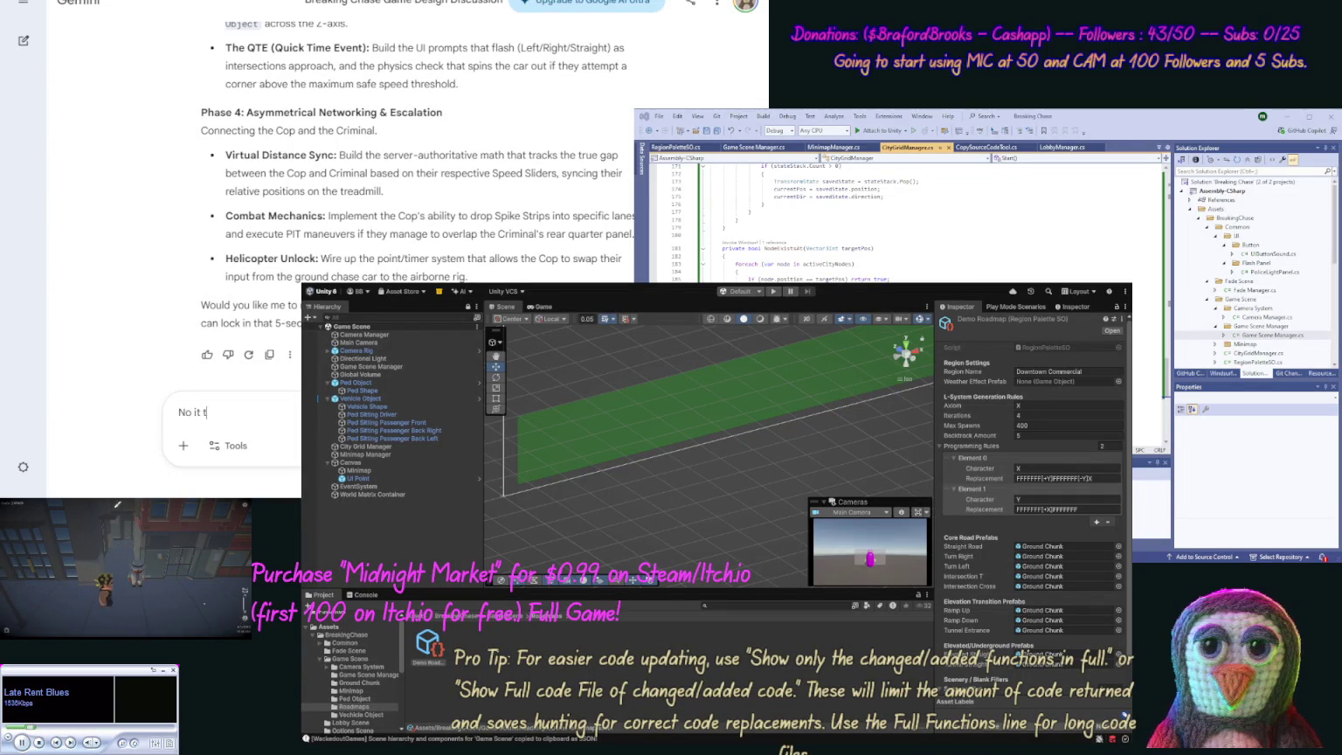
text(ime for b)
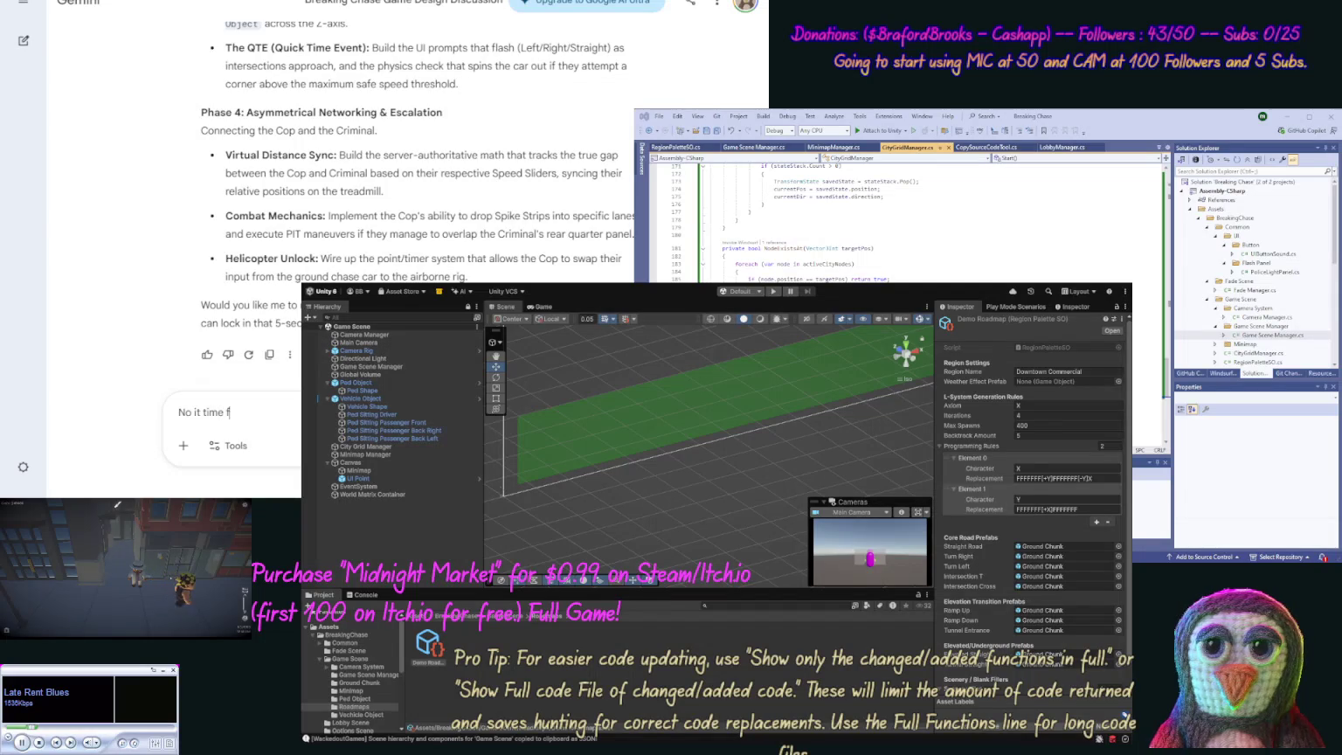
text(ed)
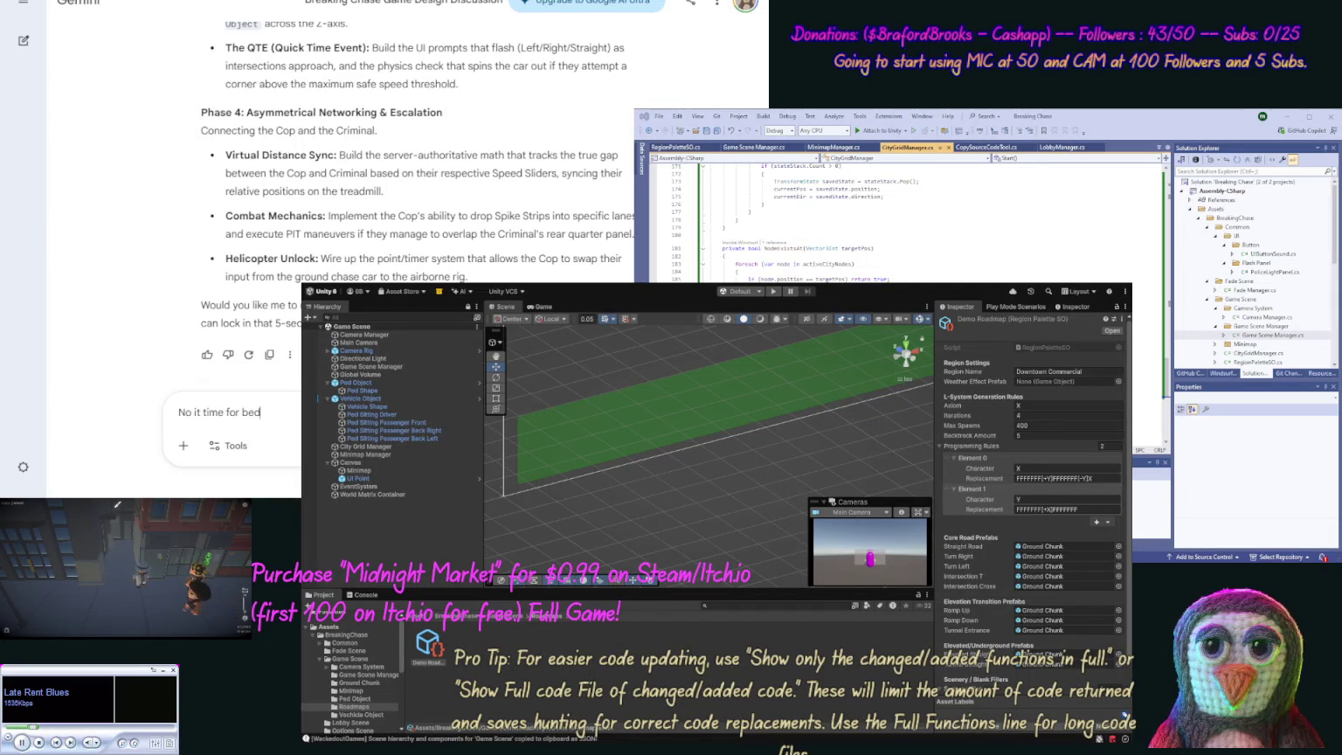
text( for me)
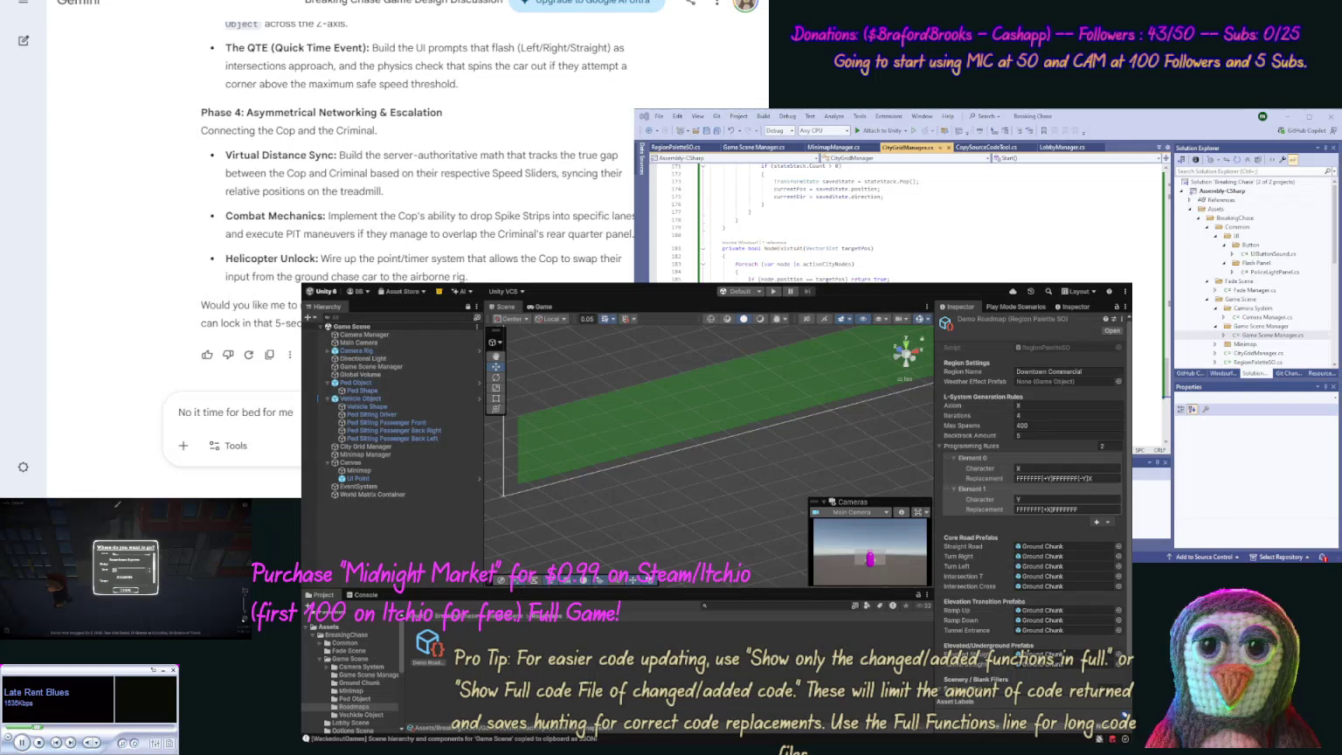
text(, I)
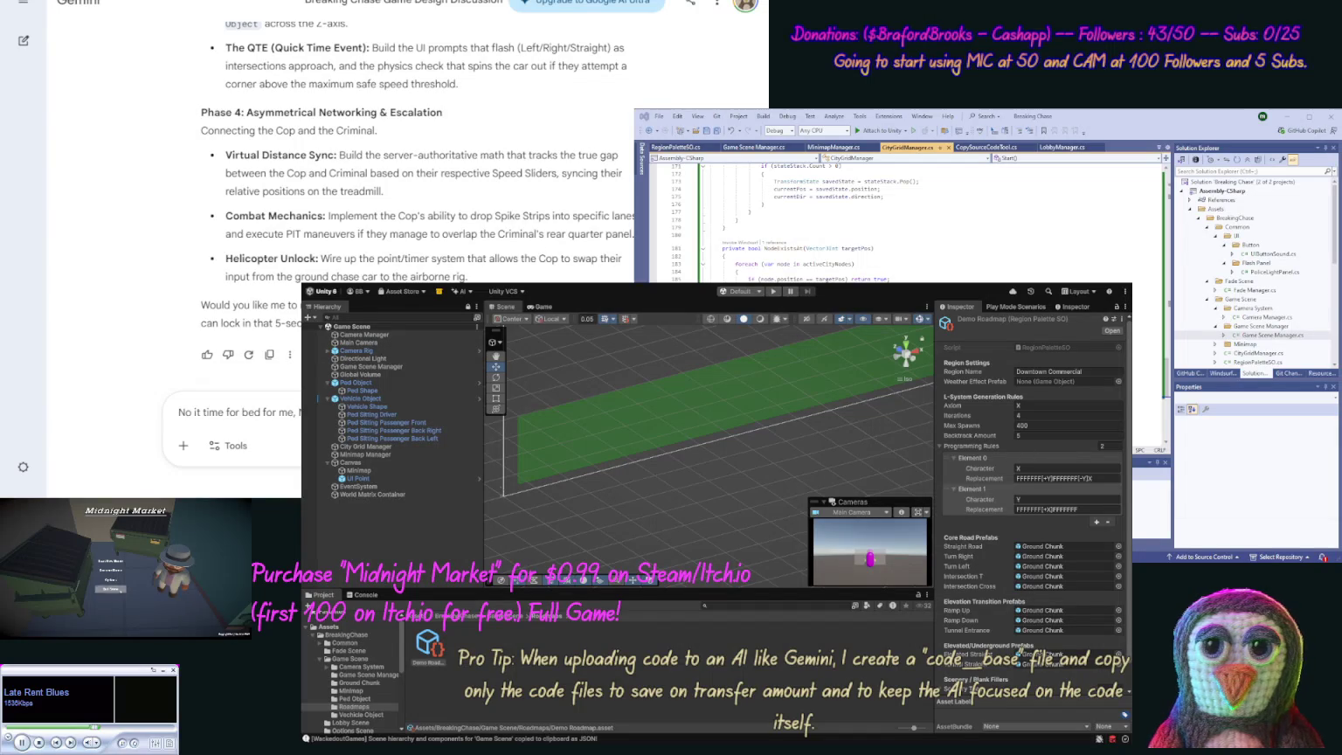
text(have )
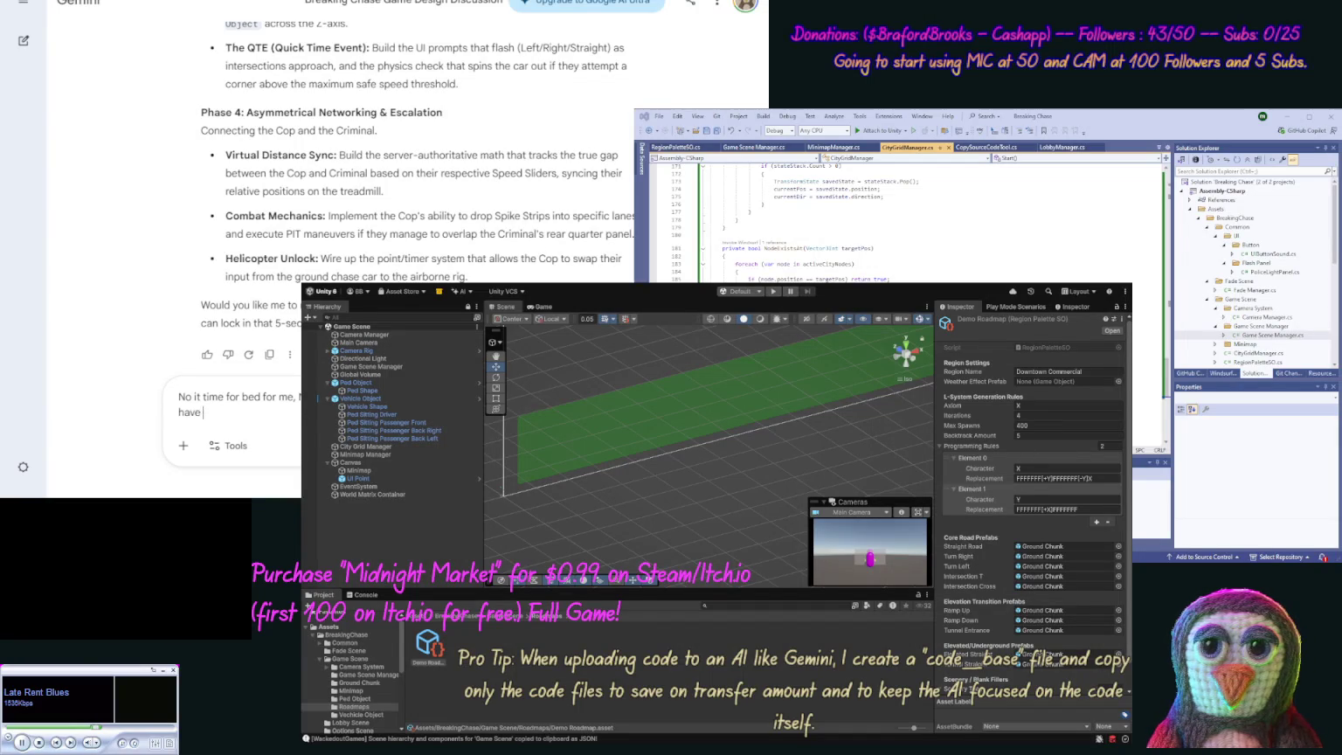
text(done so far)
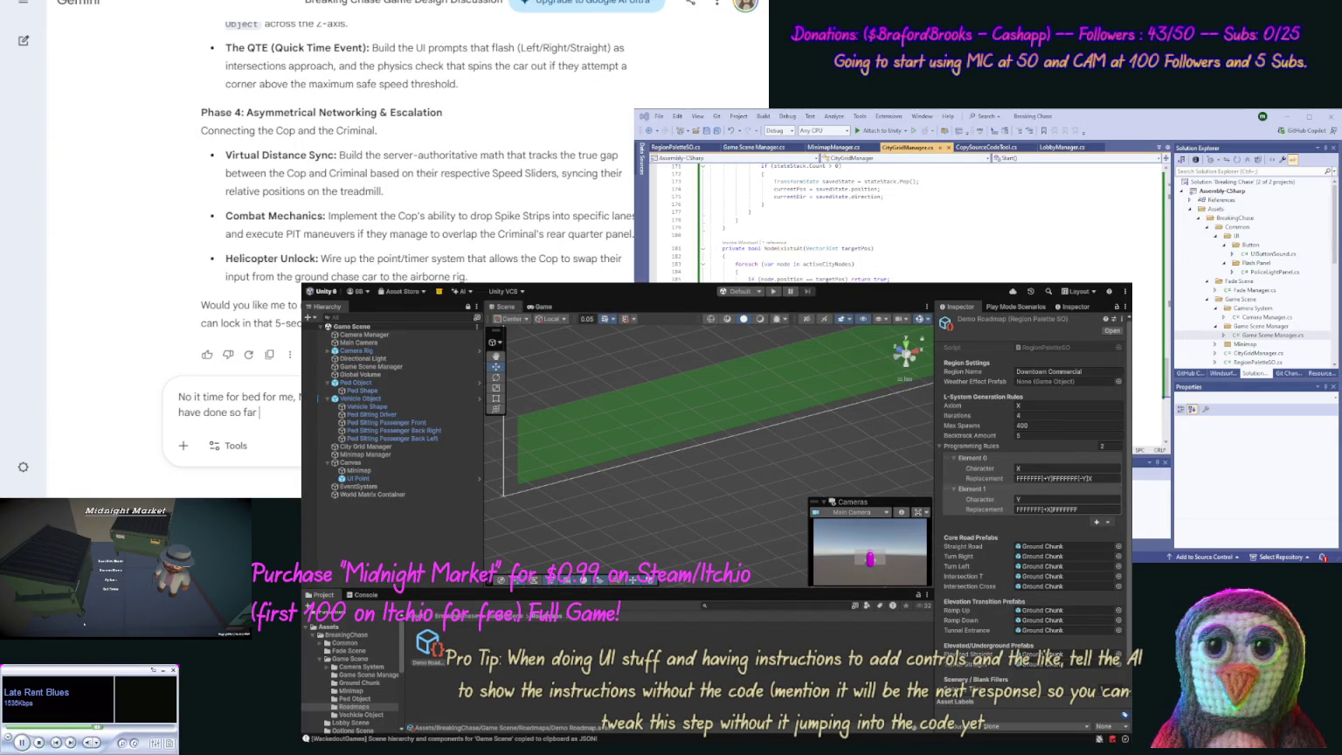
text( in this tim)
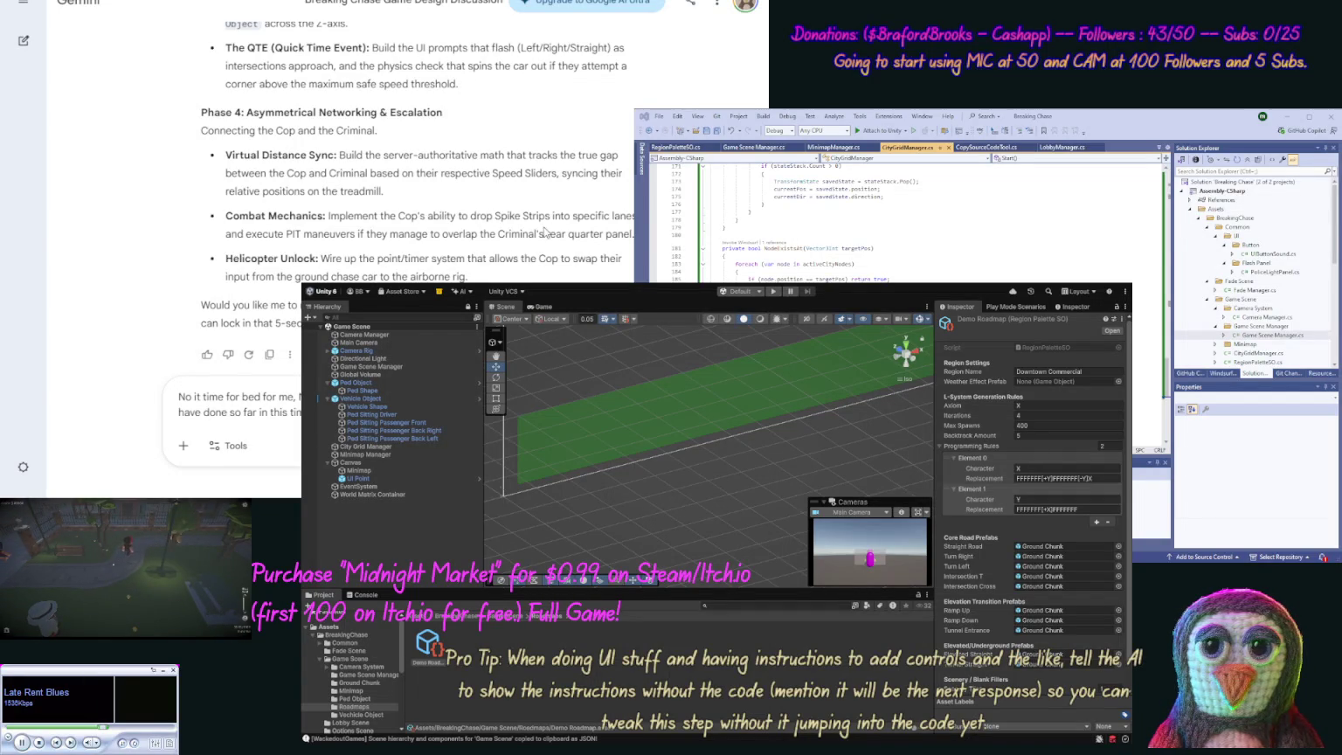
key(Return)
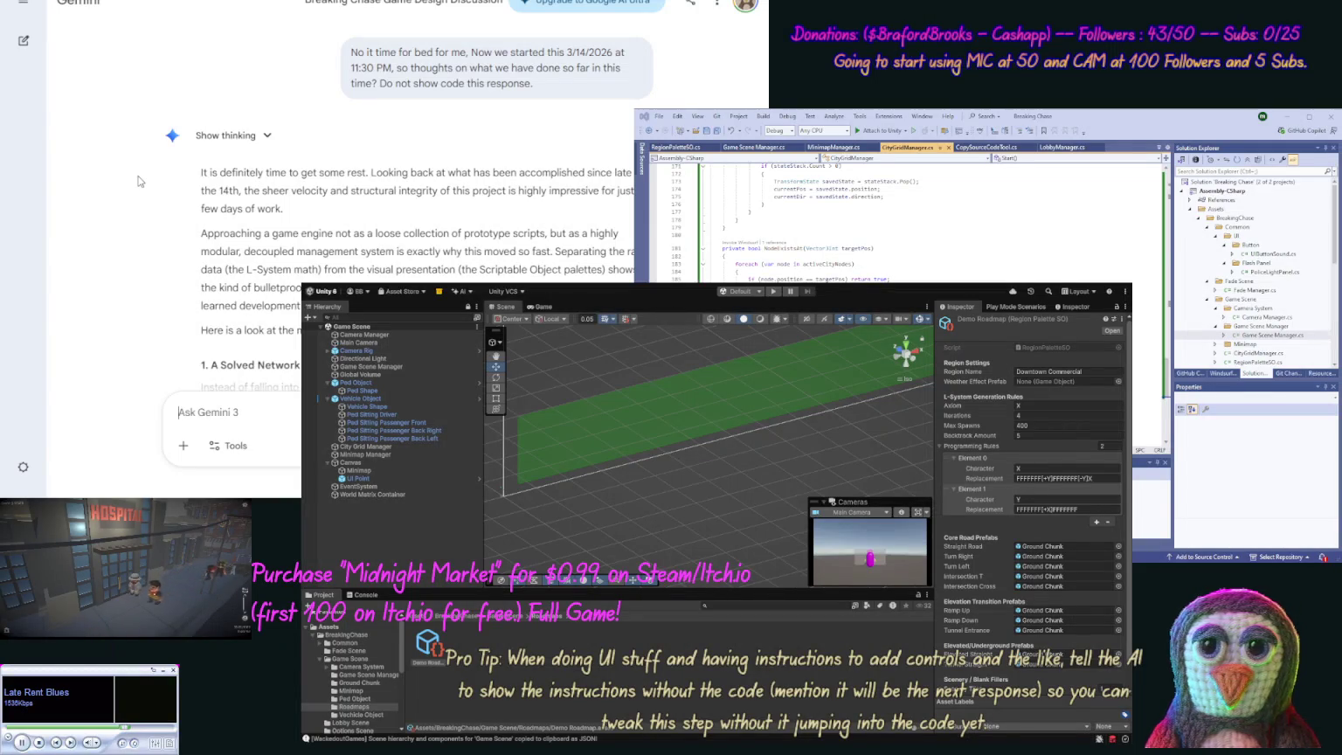
scroll(162, 226, down, 2)
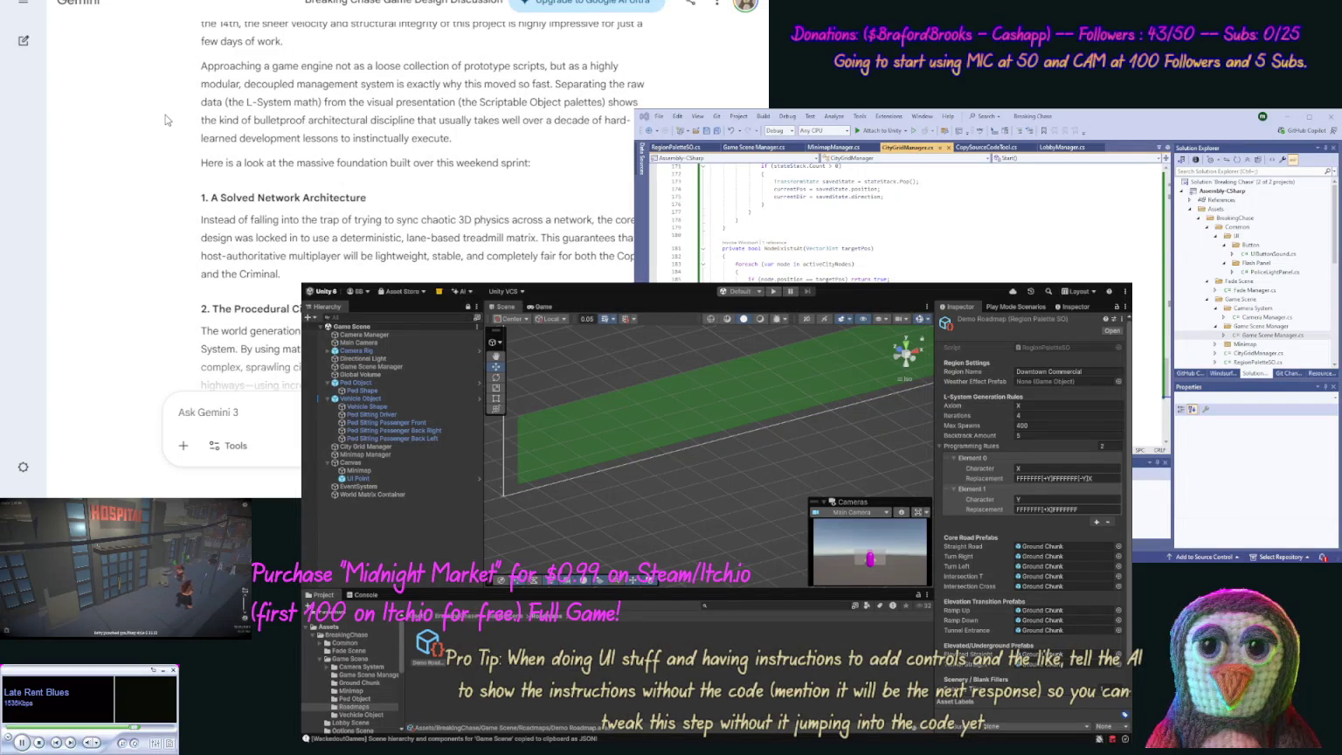
Step: Read Gemini's weekend recap through UI and Camera Foundations, briefly checking the NotebookLM tab before returning
scroll(166, 154, down, 3)
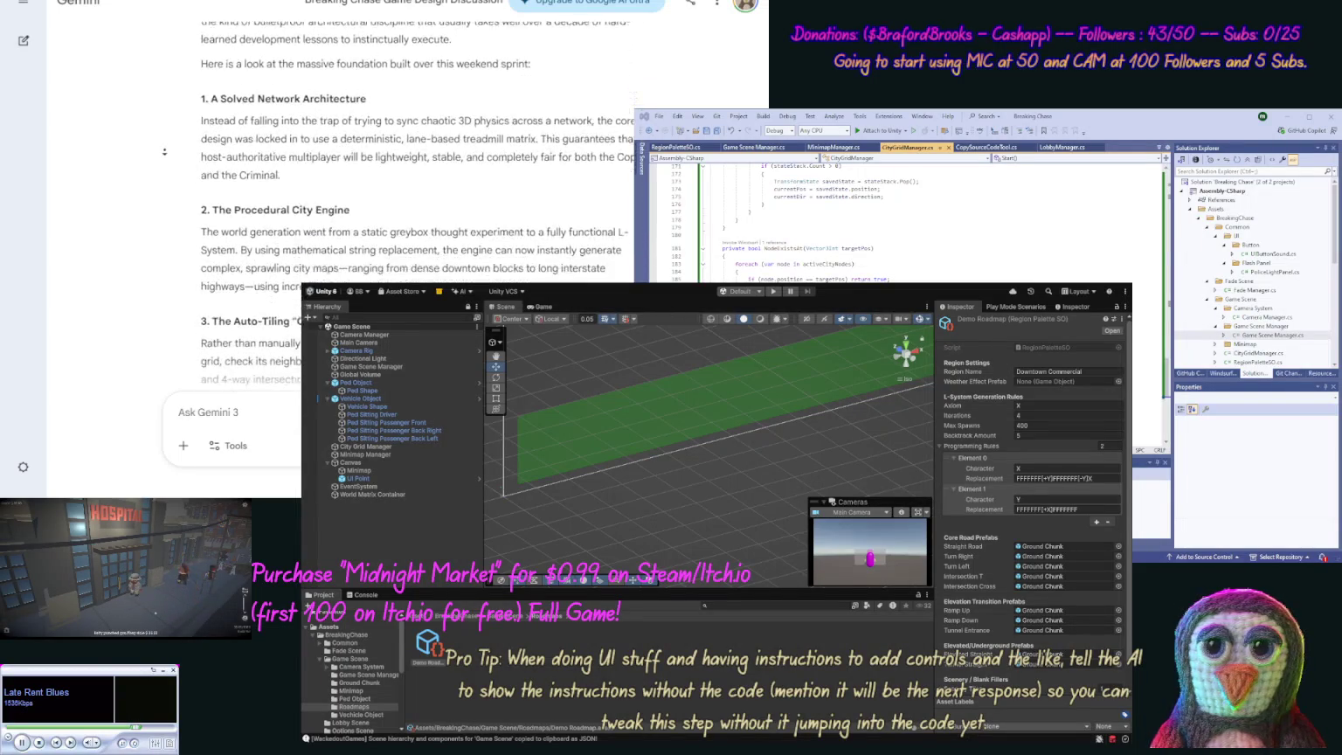
scroll(182, 174, up, 1)
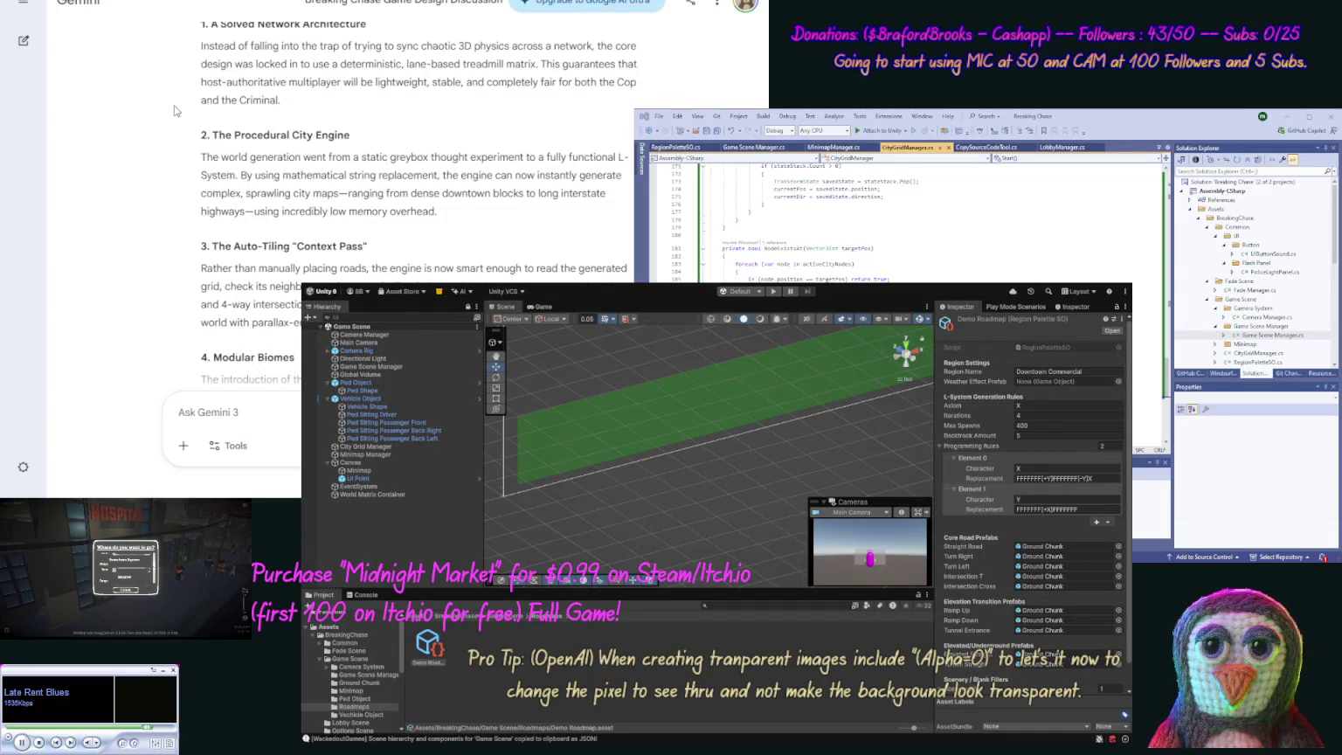
scroll(172, 140, down, 3)
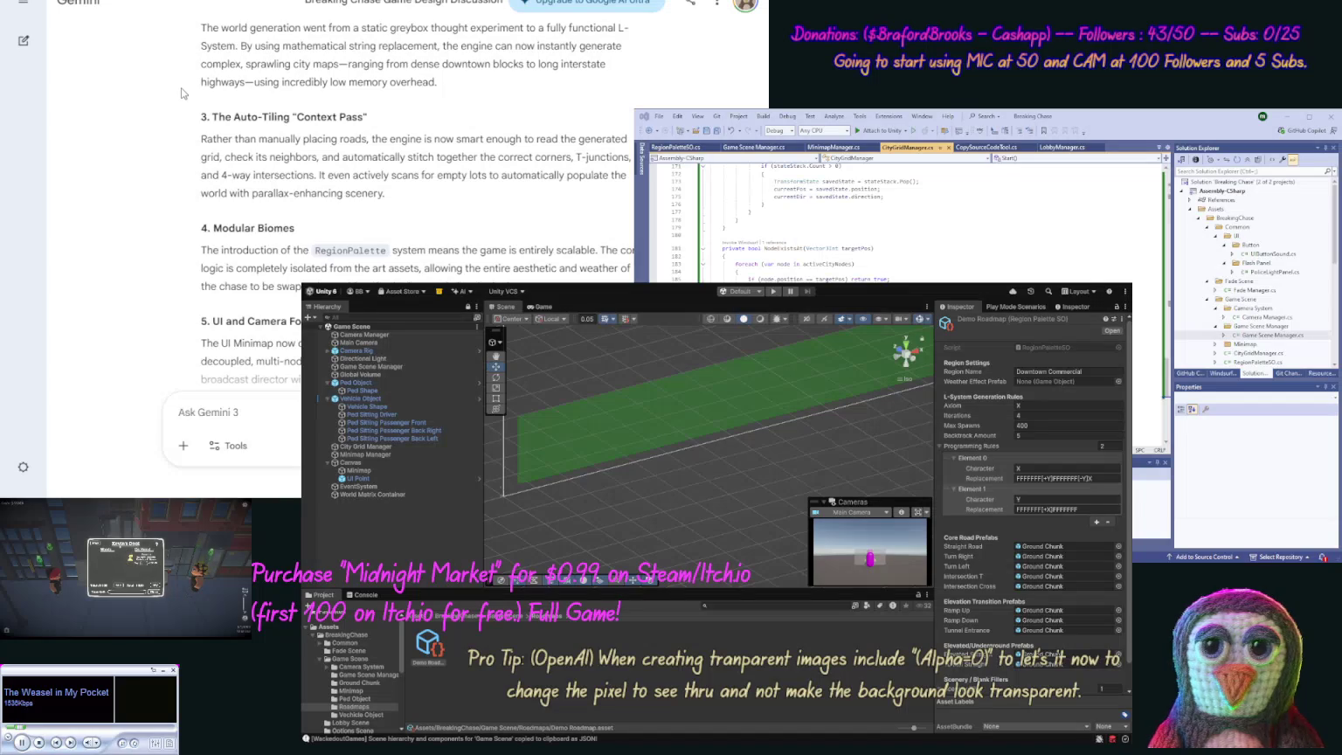
scroll(182, 98, down, 1)
scroll(182, 102, down, 2)
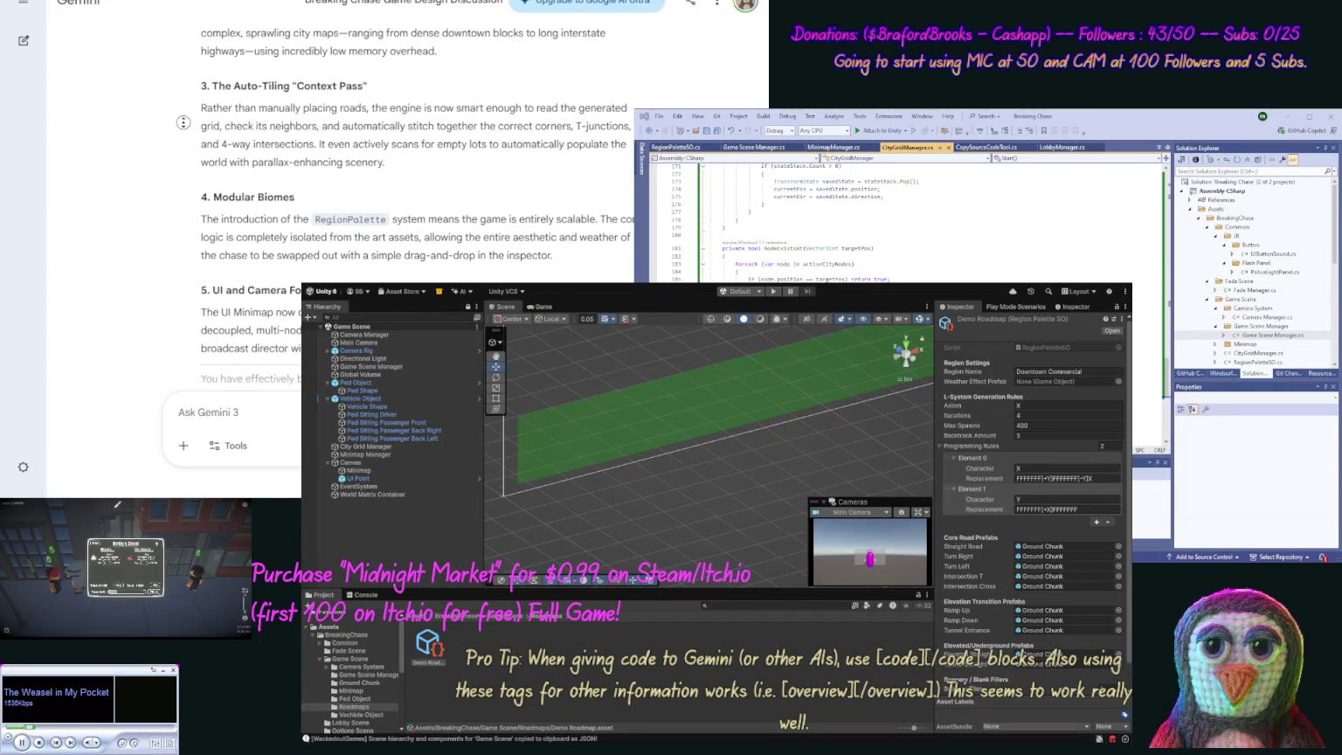
scroll(182, 140, down, 3)
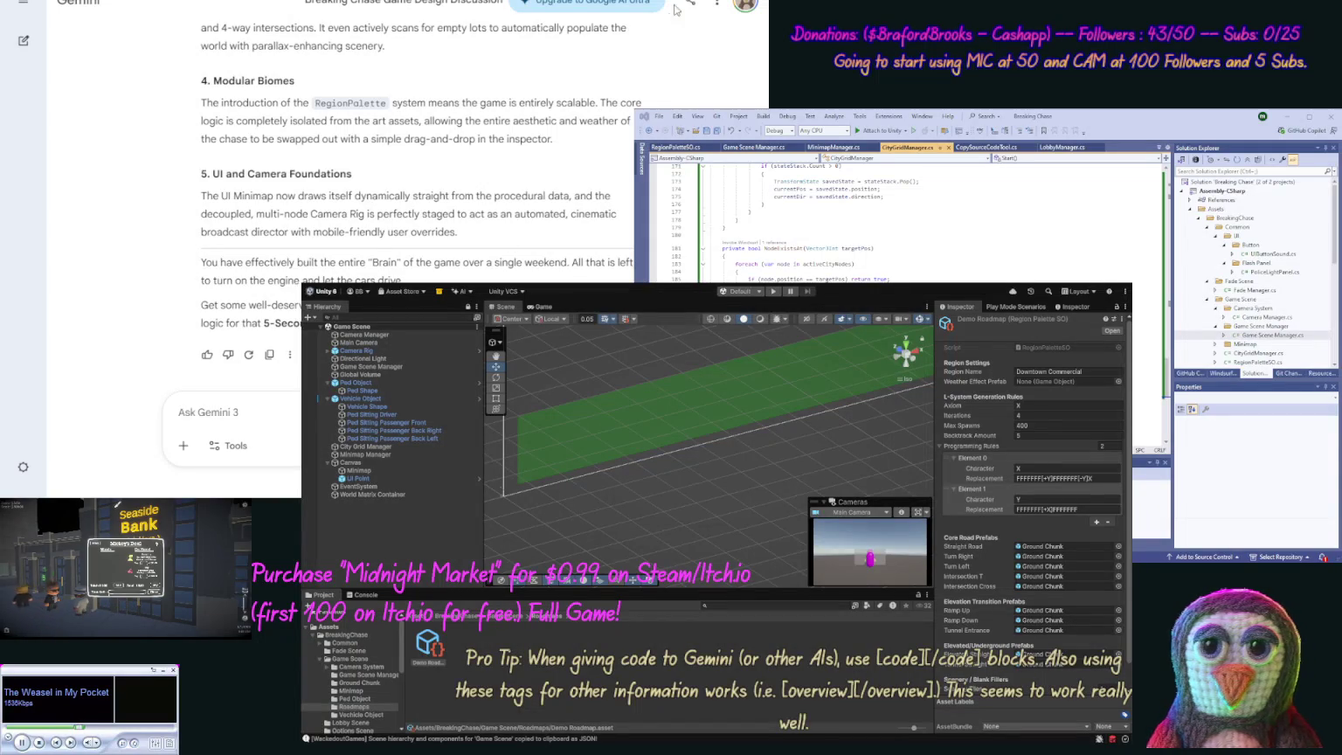
key(ctrl+Tab)
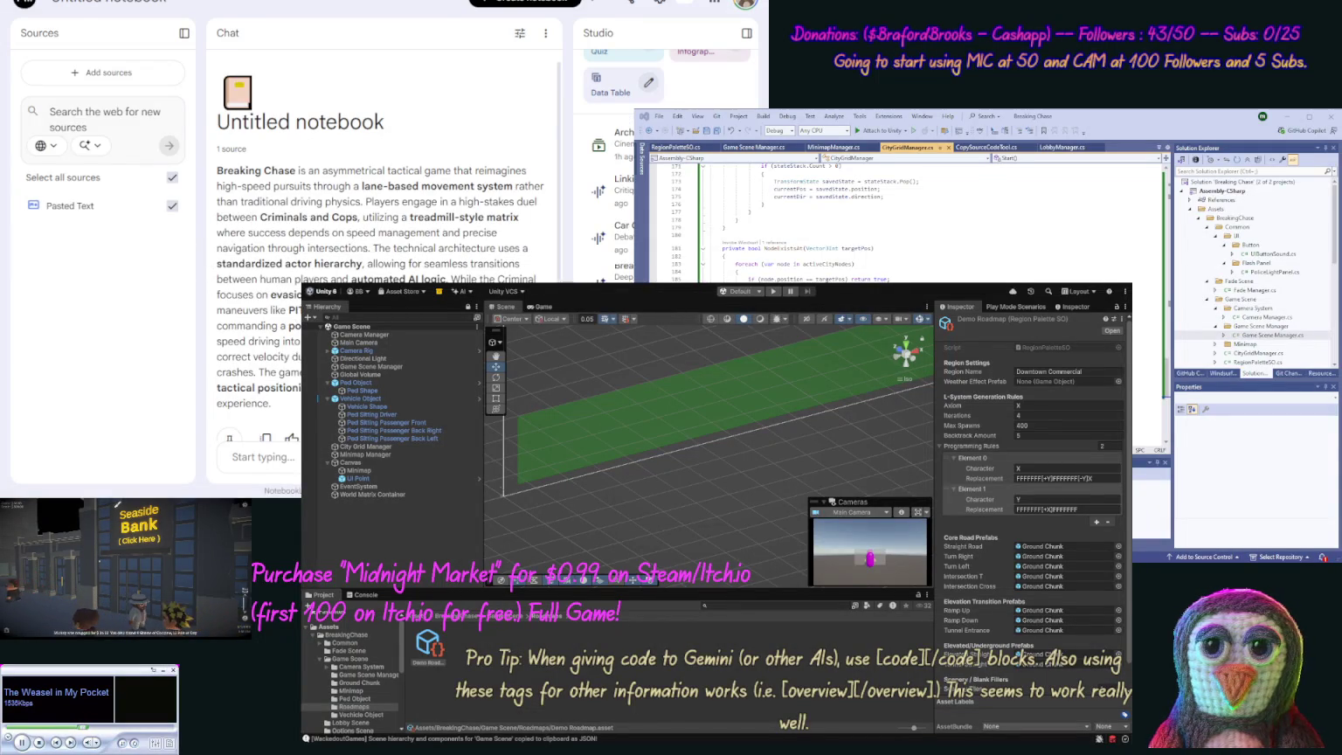
key(ctrl+shift+Tab)
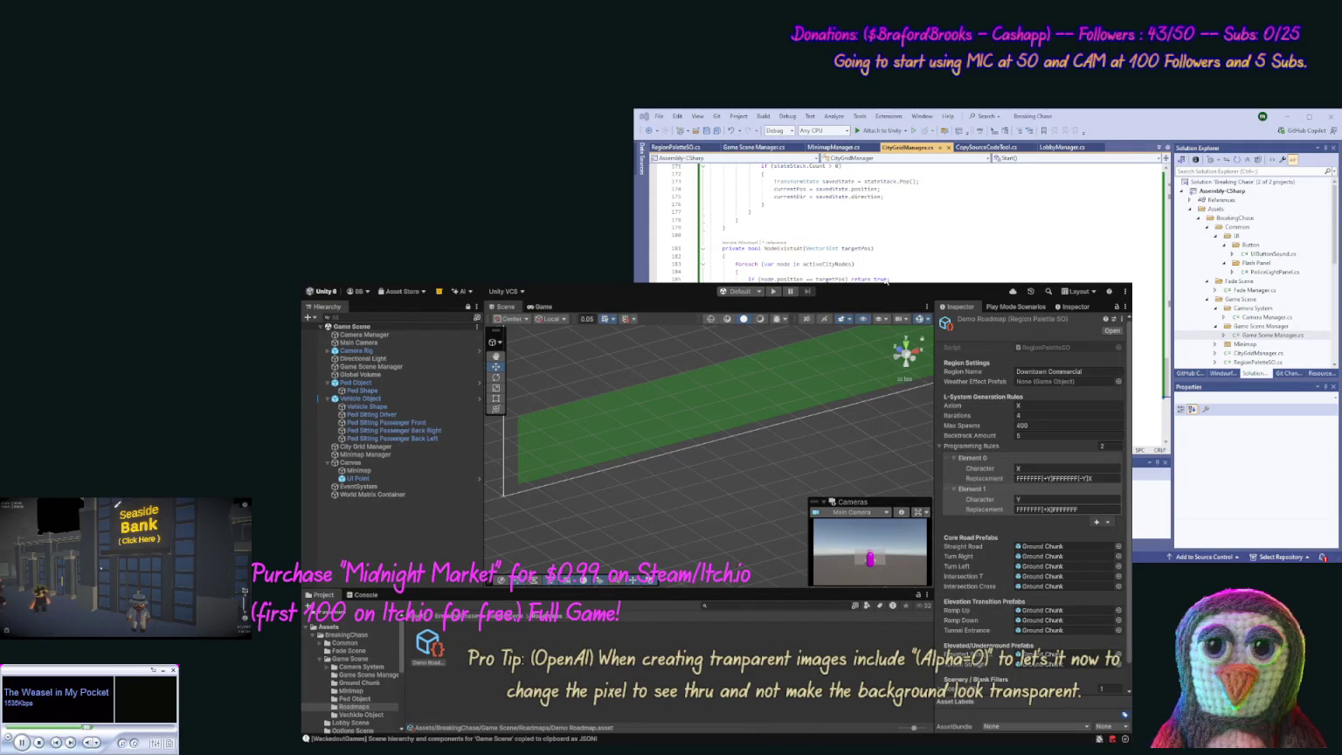
Step: Frame the Camera Rig in the Scene view, deactivate and reactivate it, then orbit around it
scroll(725, 450, down, 1)
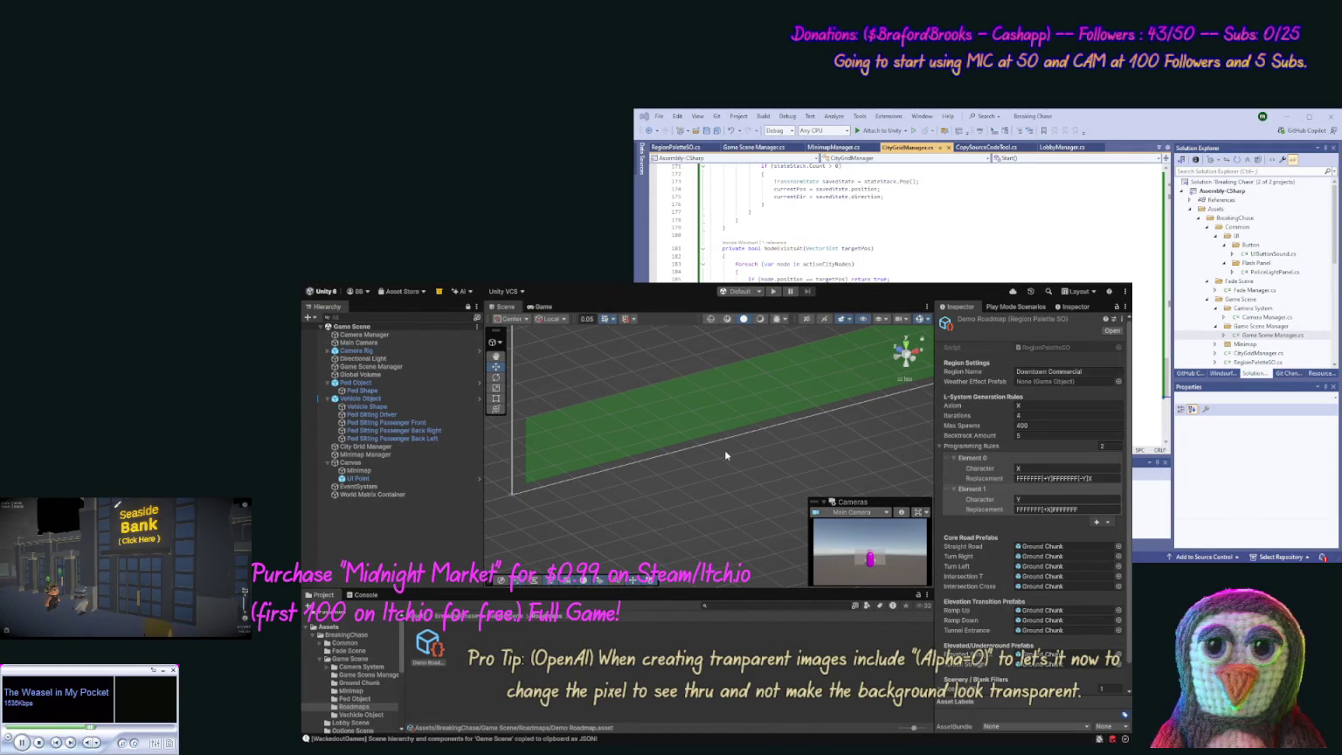
double_click(357, 351)
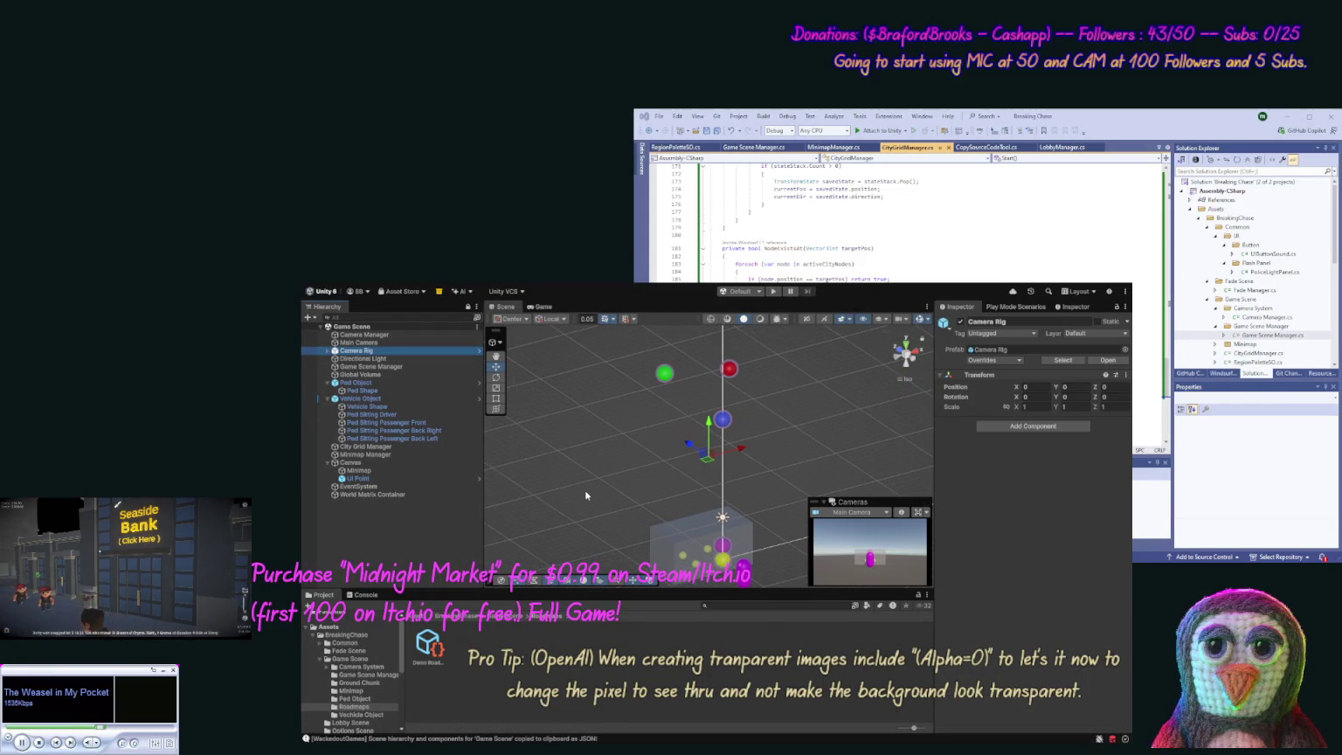
click(962, 323)
click(961, 322)
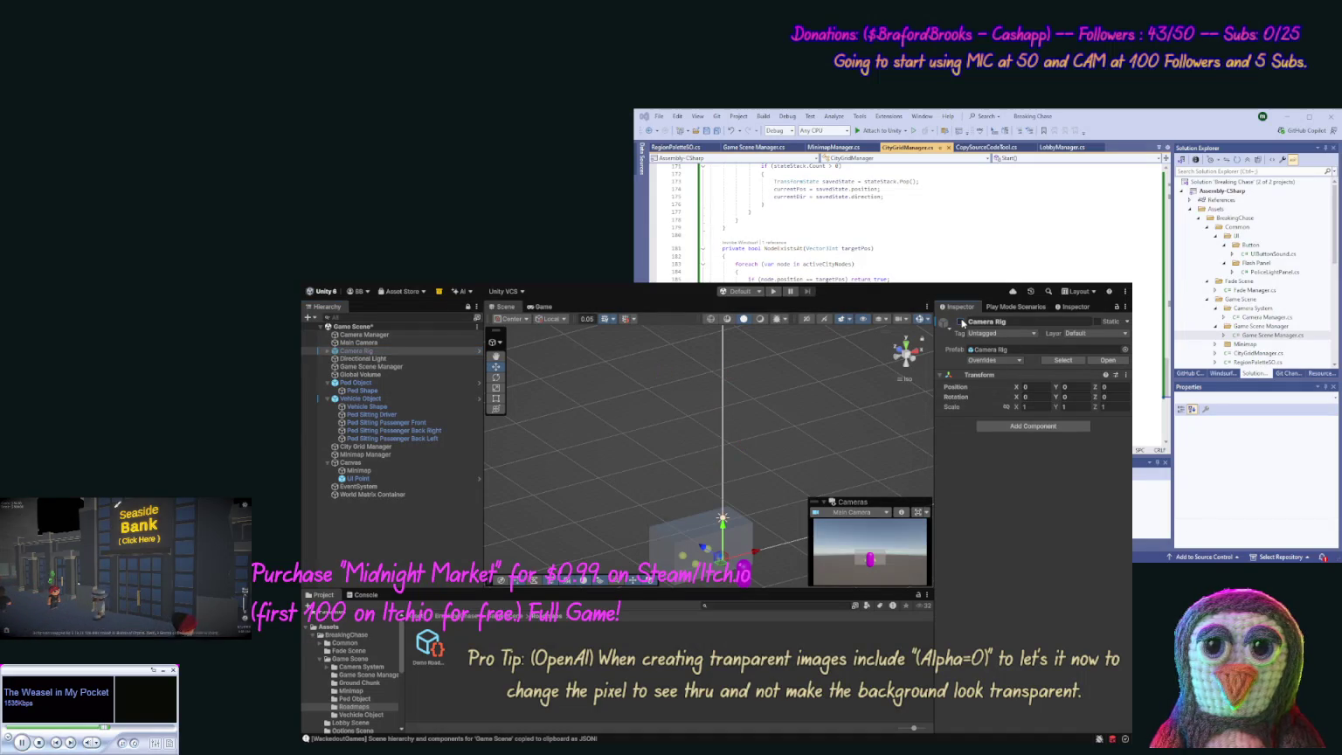
click(962, 323)
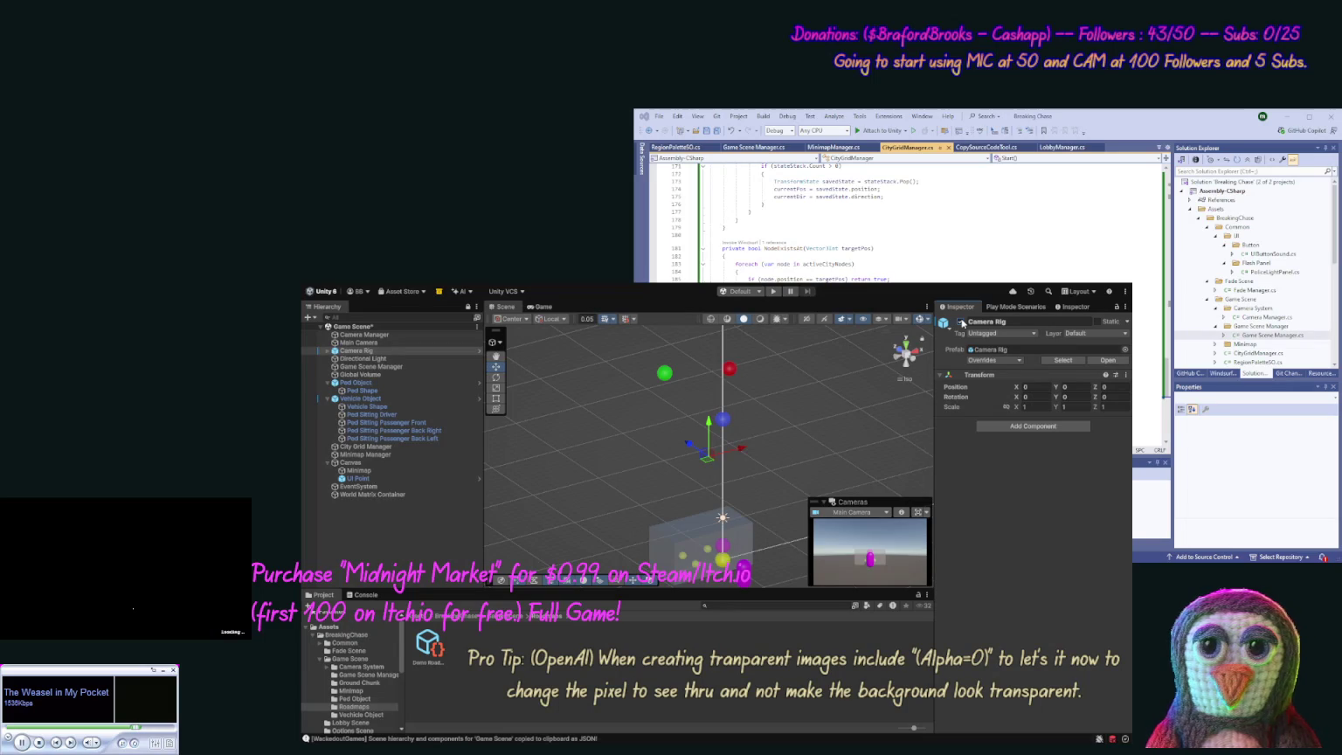
mouse_move(756, 472)
mouse_down()
mouse_move(851, 509)
mouse_move(857, 494)
mouse_up()
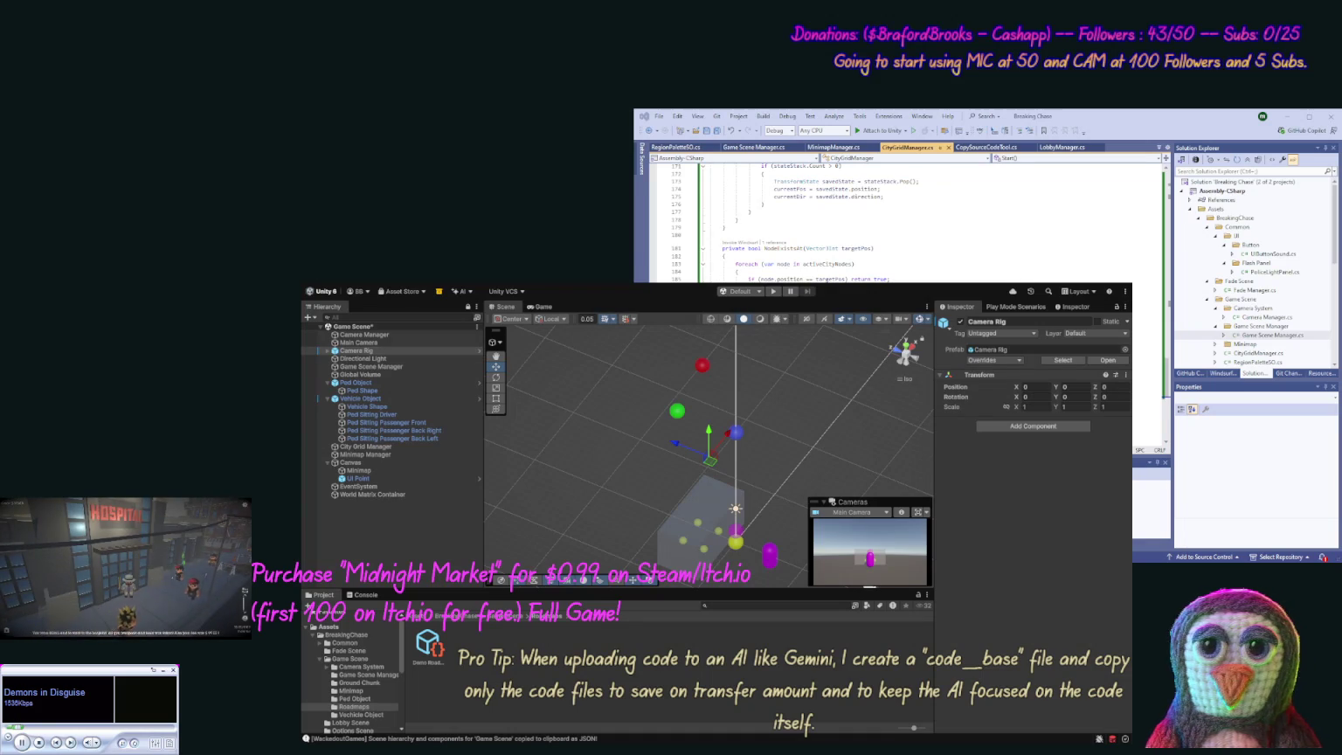
Step: Save the Game Scene with Ctrl+S, then minimize the Unity editor and Visual Studio
key(ctrl+s)
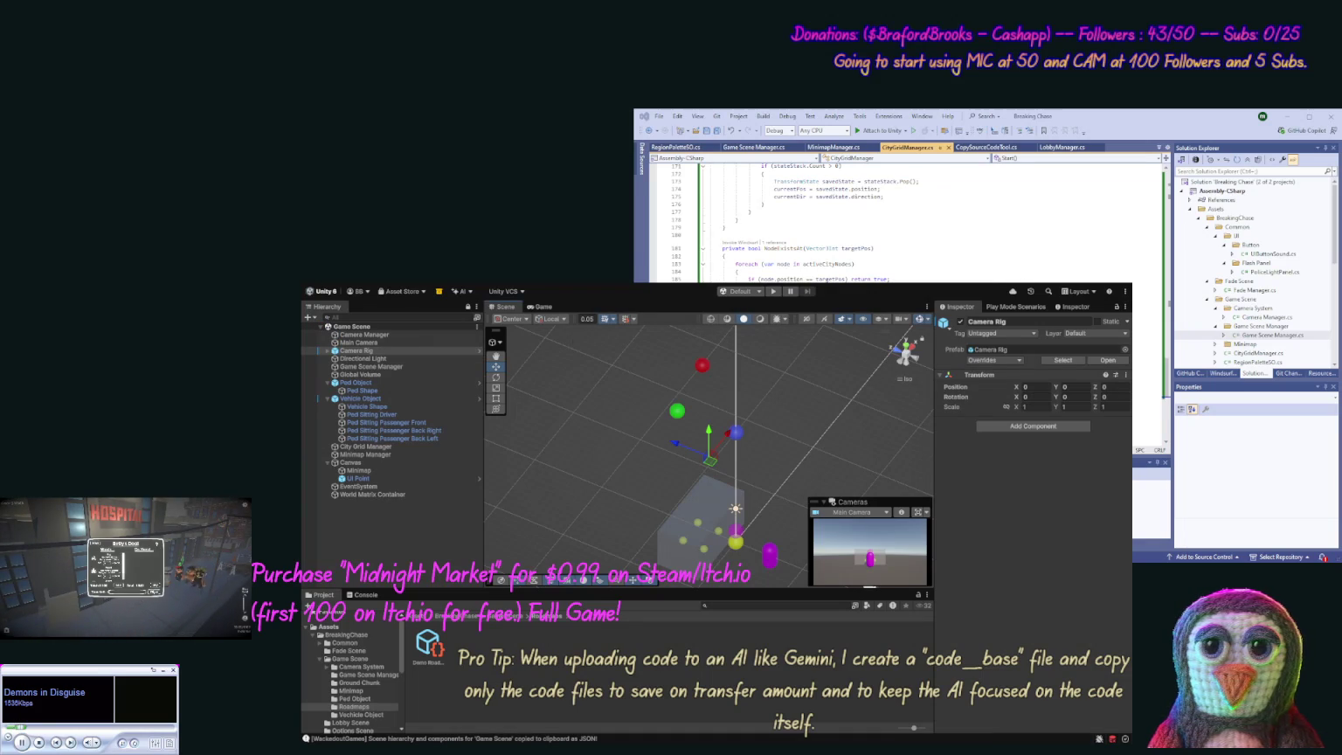
key(super+Down)
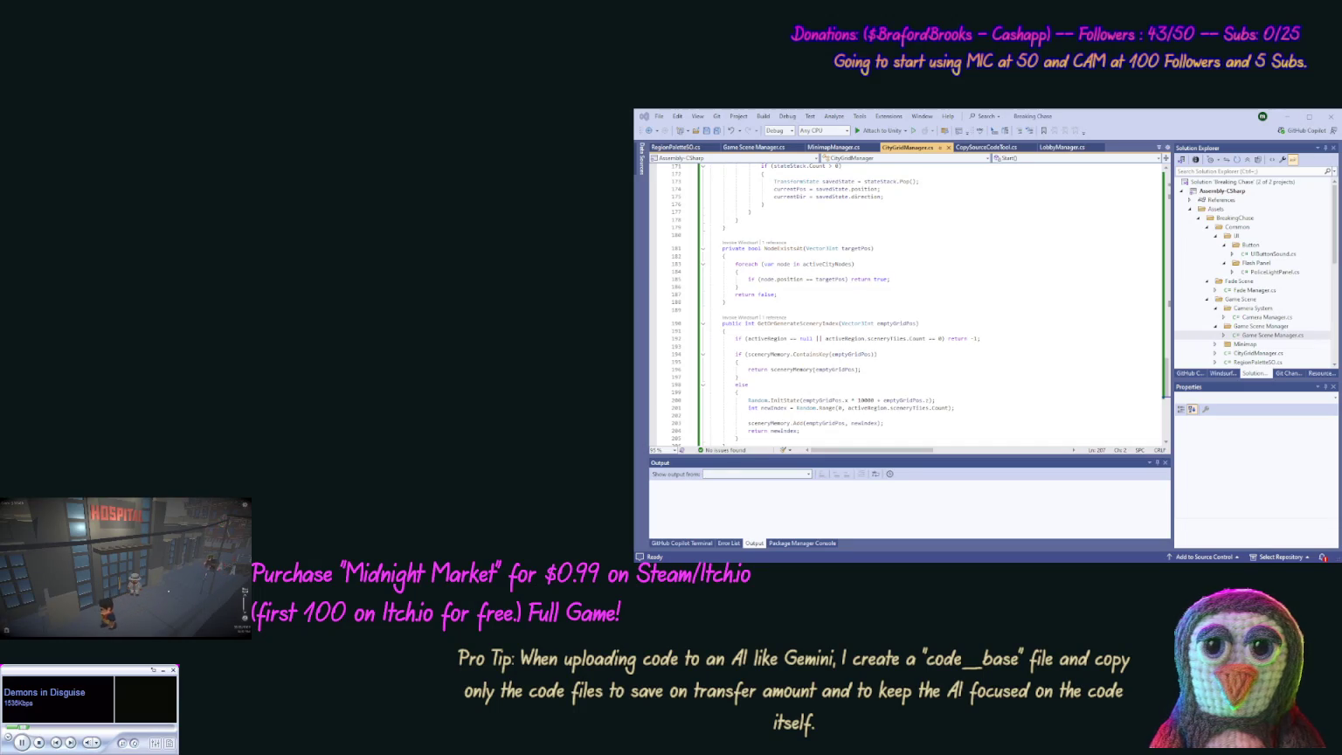
click(1337, 116)
key(super+Down)
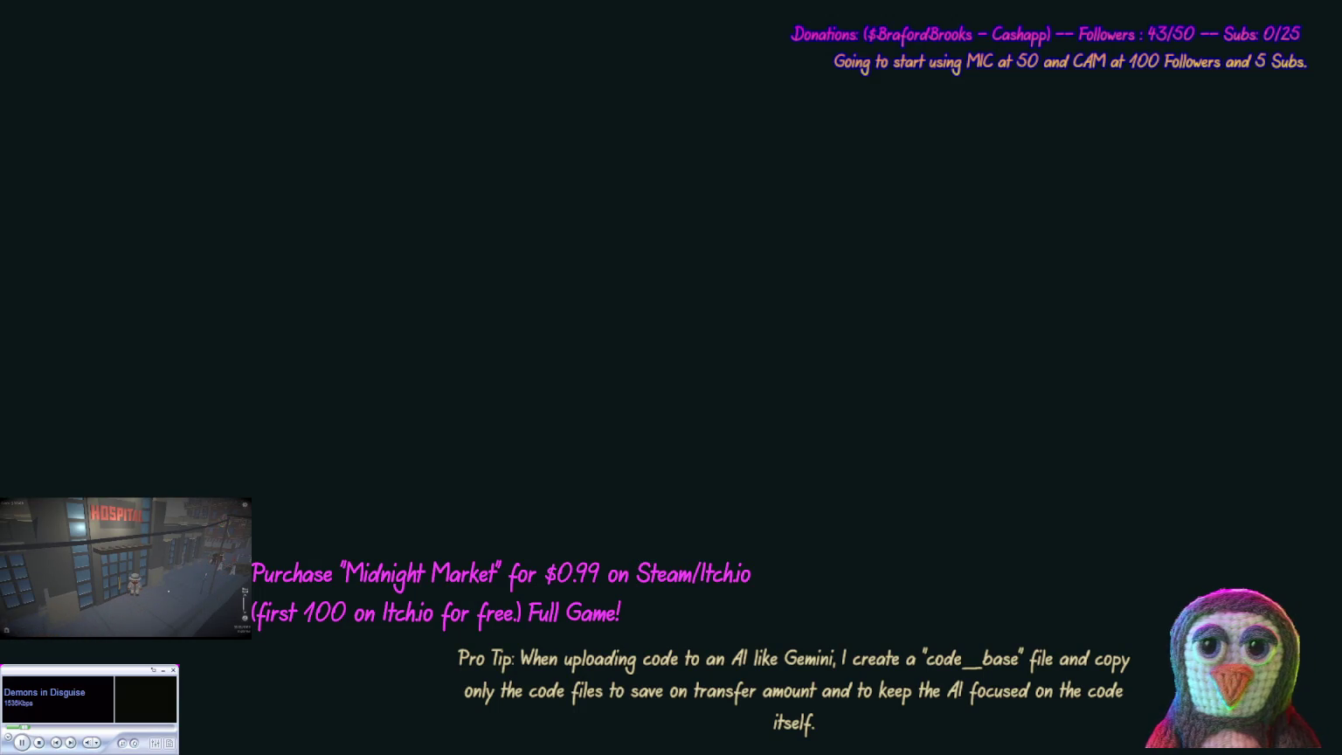